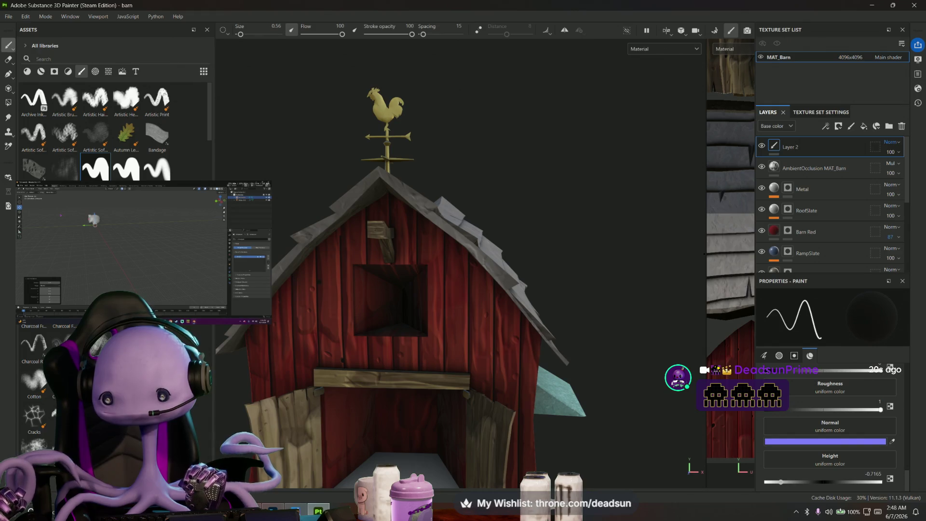
- Paint a dark curved spiral stroke on the wooden plank with brush size reduced to 0.1
{"action": "left_click_drag", "start_coordinate": [706, 261], "coordinate": [353, 260]}
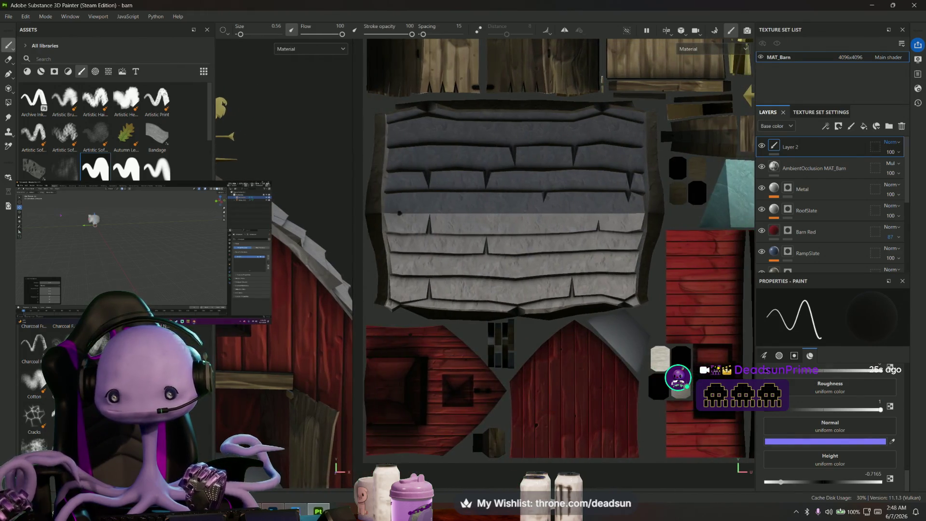
{"action": "scroll", "coordinate": [554, 264], "scroll_direction": "up", "scroll_amount": 3}
{"action": "scroll", "coordinate": [496, 165], "scroll_direction": "down", "scroll_amount": 3}
{"action": "scroll", "coordinate": [459, 166], "scroll_direction": "up", "scroll_amount": 2}
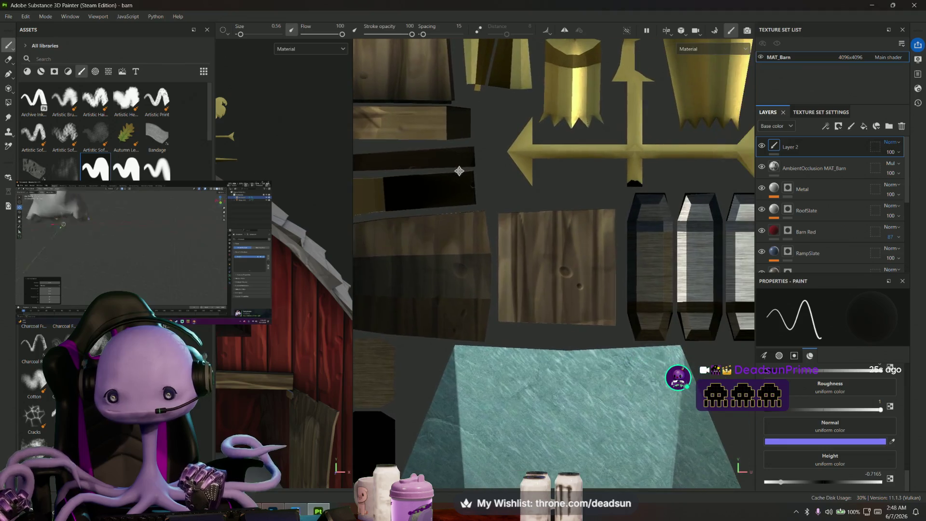
{"action": "scroll", "coordinate": [527, 245], "scroll_direction": "up", "scroll_amount": 1}
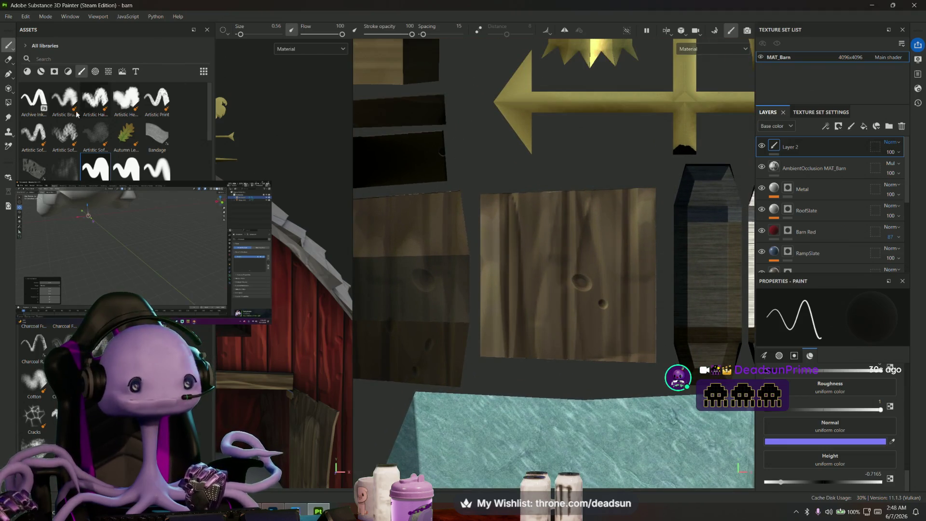
{"action": "left_click_drag", "start_coordinate": [241, 34], "coordinate": [238, 34]}
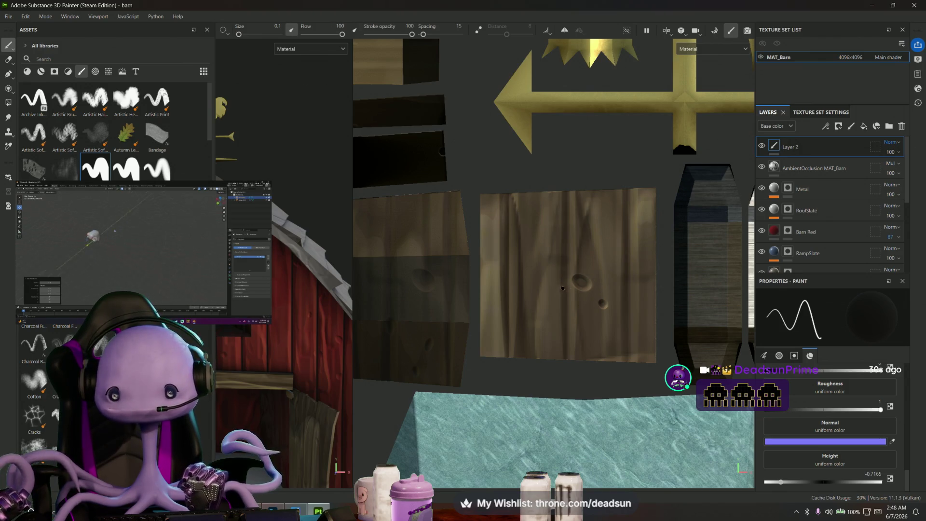
{"action": "mouse_move", "coordinate": [554, 259]}
{"action": "left_mouse_down"}
{"action": "mouse_move", "coordinate": [579, 252]}
{"action": "mouse_move", "coordinate": [591, 291]}
{"action": "mouse_move", "coordinate": [555, 305]}
{"action": "mouse_move", "coordinate": [515, 242]}
{"action": "mouse_move", "coordinate": [528, 217]}
{"action": "mouse_move", "coordinate": [599, 210]}
{"action": "mouse_move", "coordinate": [630, 281]}
{"action": "mouse_move", "coordinate": [595, 326]}
{"action": "mouse_move", "coordinate": [545, 335]}
{"action": "mouse_move", "coordinate": [493, 325]}
{"action": "mouse_move", "coordinate": [481, 298]}
{"action": "left_mouse_up"}
{"action": "scroll", "coordinate": [487, 307], "scroll_direction": "down", "scroll_amount": 3}
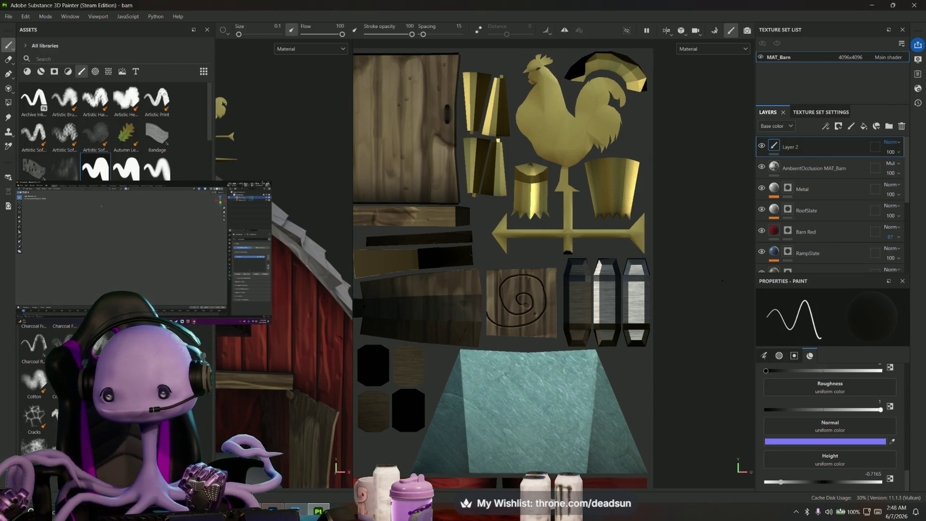
{"action": "middle_click_drag", "start_coordinate": [351, 159], "coordinate": [405, 169]}
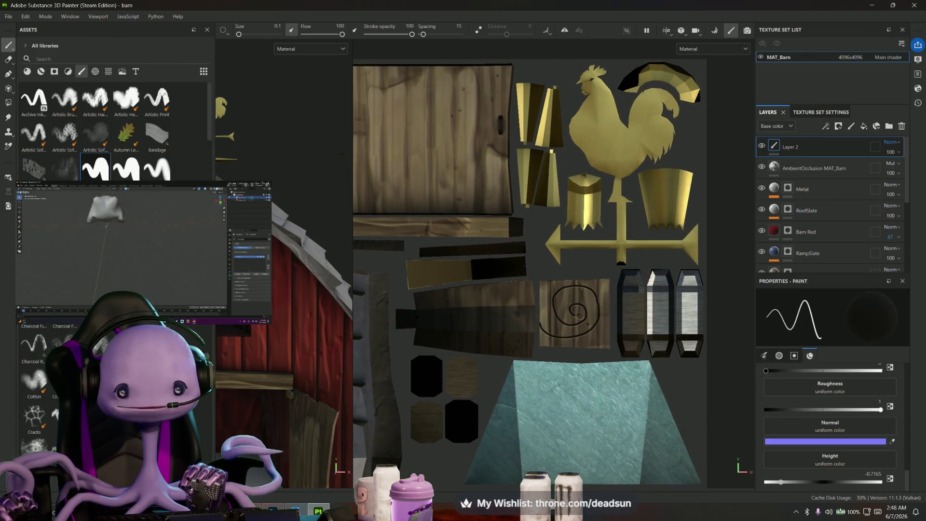
{"action": "mouse_move", "coordinate": [284, 276]}
{"action": "left_mouse_down", "text": "alt"}
{"action": "mouse_move", "coordinate": [312, 275]}
{"action": "mouse_move", "coordinate": [326, 381]}
{"action": "left_mouse_up", "text": "alt"}
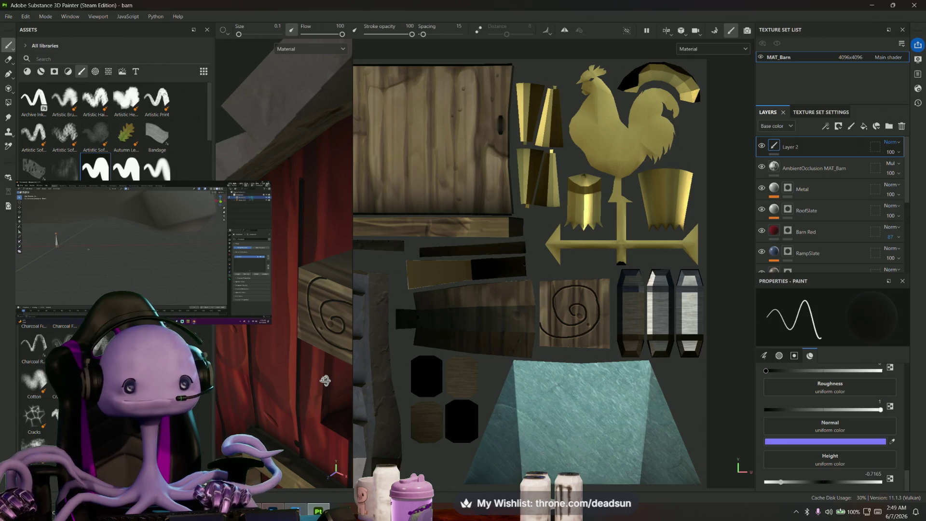
{"action": "left_click_drag", "start_coordinate": [325, 381], "coordinate": [319, 378], "text": "alt"}
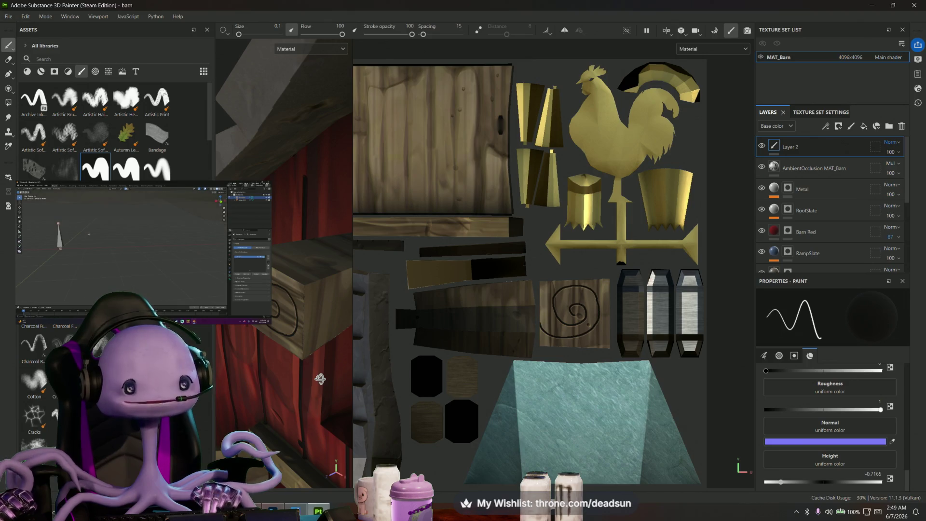
{"action": "left_click_drag", "start_coordinate": [319, 379], "coordinate": [307, 379], "text": "alt"}
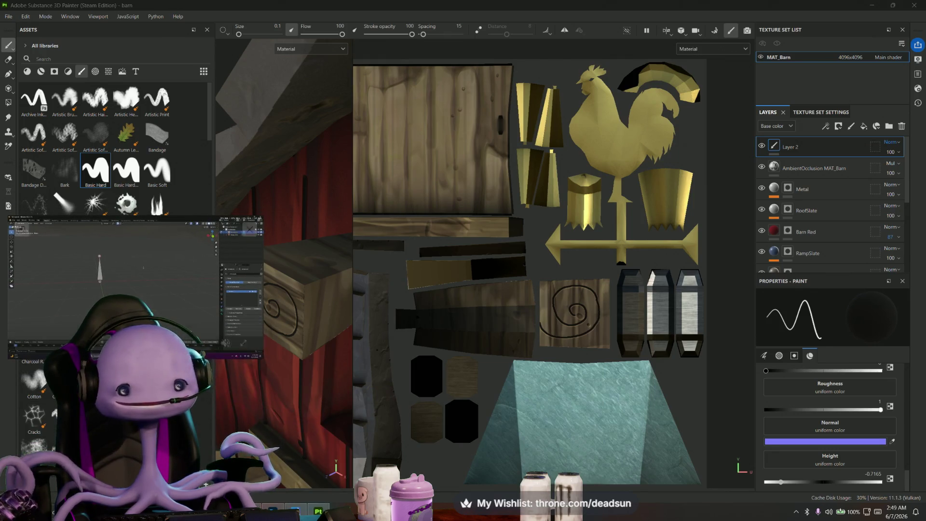
{"action": "scroll", "coordinate": [448, 316], "scroll_direction": "down", "scroll_amount": 3}
{"action": "scroll", "coordinate": [531, 211], "scroll_direction": "up", "scroll_amount": 1}
{"action": "scroll", "coordinate": [531, 211], "scroll_direction": "up", "scroll_amount": 1}
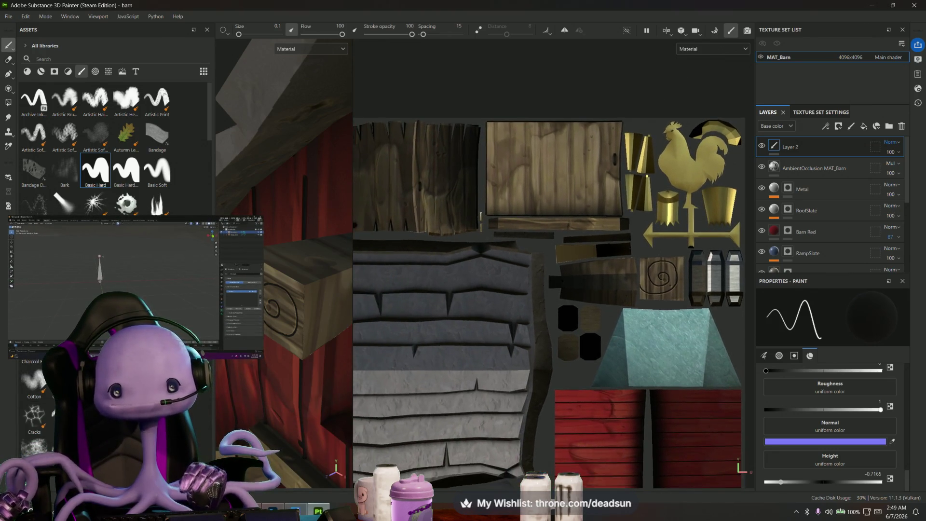
{"action": "scroll", "coordinate": [531, 211], "scroll_direction": "up", "scroll_amount": 2}
{"action": "scroll", "coordinate": [531, 212], "scroll_direction": "up", "scroll_amount": 2}
- Paint the first four straight dark vertical plank seams down the left side of the door
{"action": "middle_click_drag", "start_coordinate": [531, 211], "coordinate": [539, 260]}
{"action": "scroll", "coordinate": [539, 260], "scroll_direction": "up", "scroll_amount": 1}
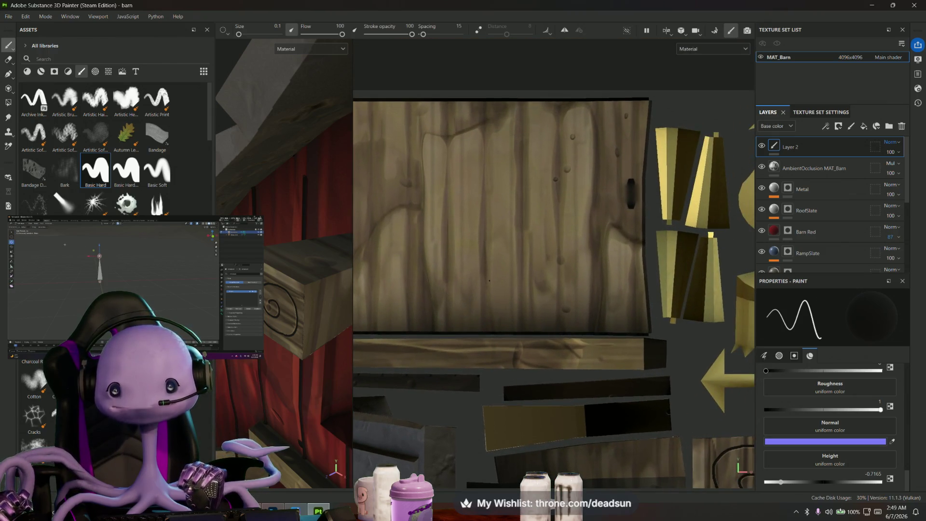
{"action": "scroll", "coordinate": [543, 283], "scroll_direction": "down", "scroll_amount": 1}
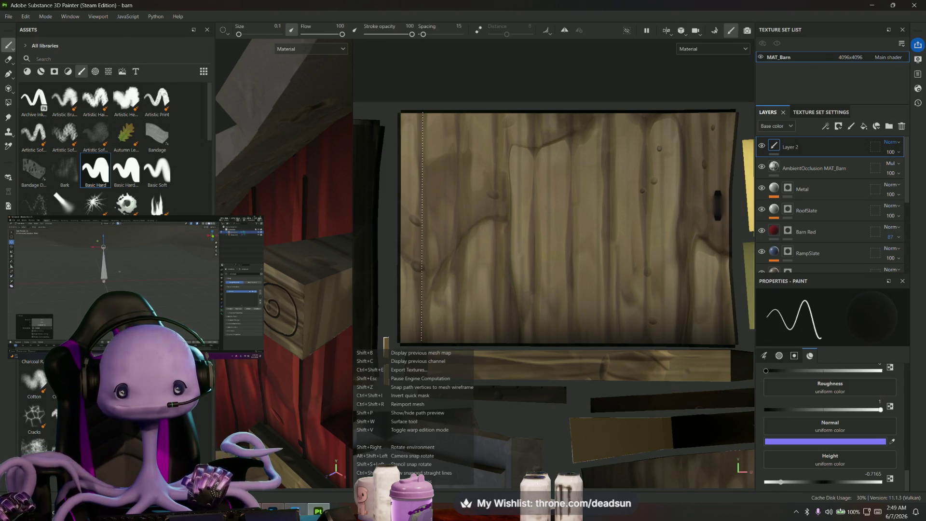
{"action": "left_click", "coordinate": [422, 114], "text": "shift"}
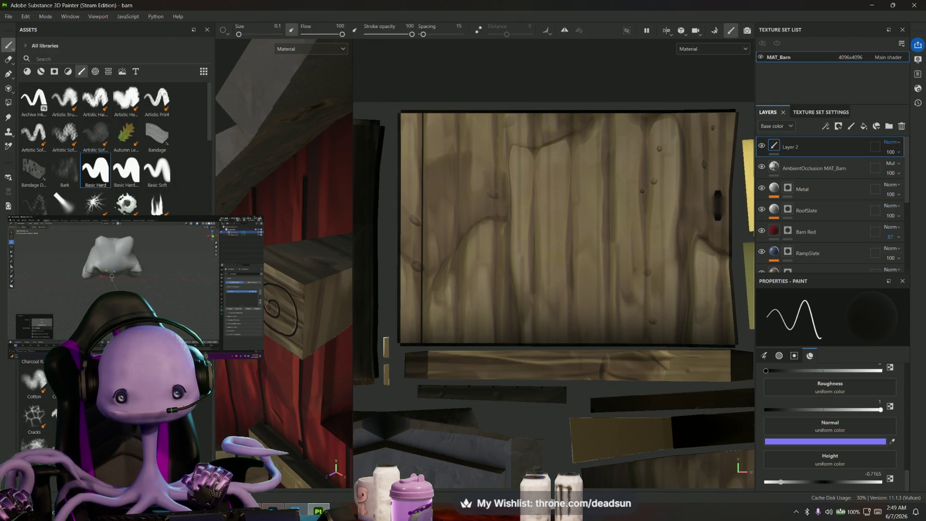
{"action": "key", "text": "shift"}
{"action": "left_click", "coordinate": [457, 114], "text": "shift"}
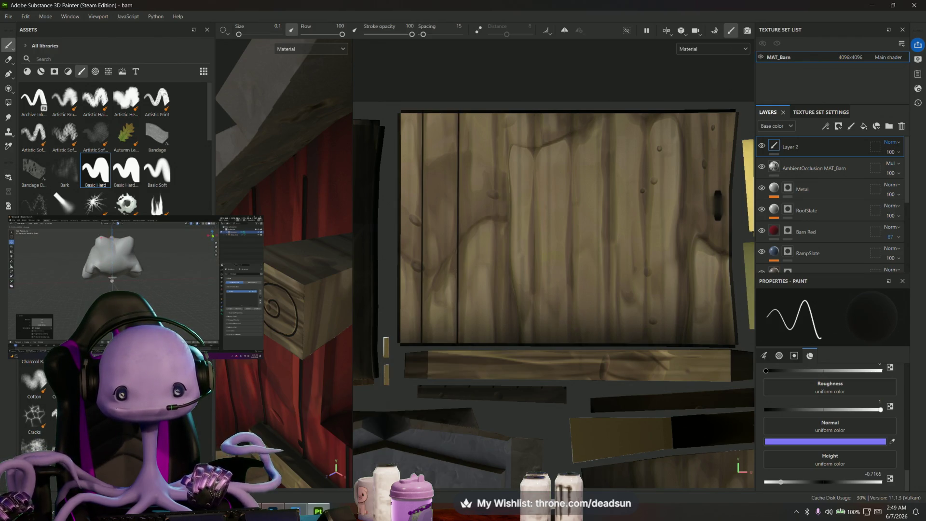
{"action": "left_click", "coordinate": [497, 340]}
{"action": "key", "text": "shift"}
{"action": "left_click", "coordinate": [497, 123], "text": "shift"}
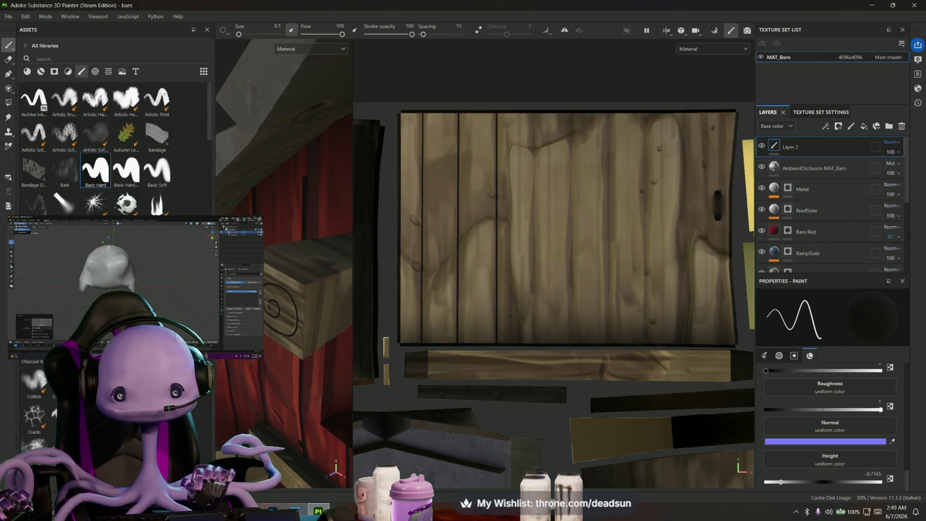
{"action": "left_click", "coordinate": [533, 342]}
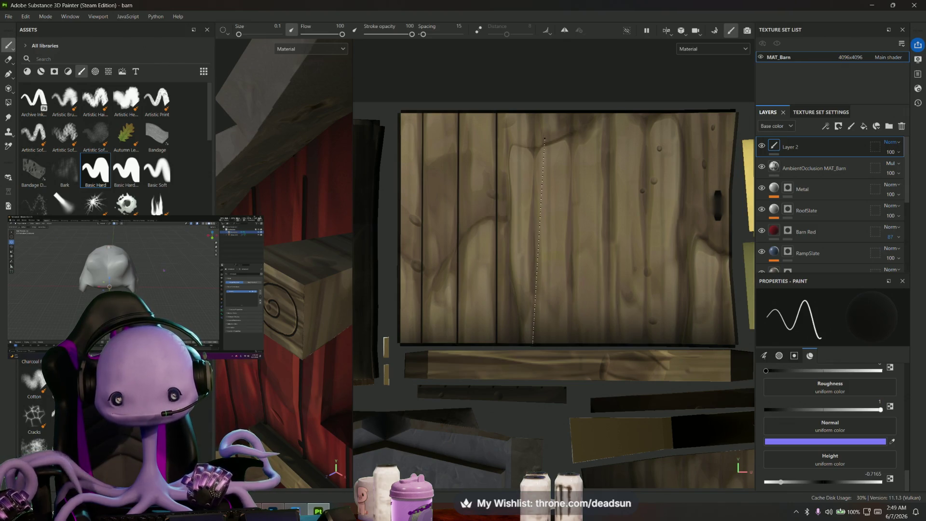
{"action": "key", "text": "shift"}
{"action": "left_click", "coordinate": [533, 116], "text": "shift"}
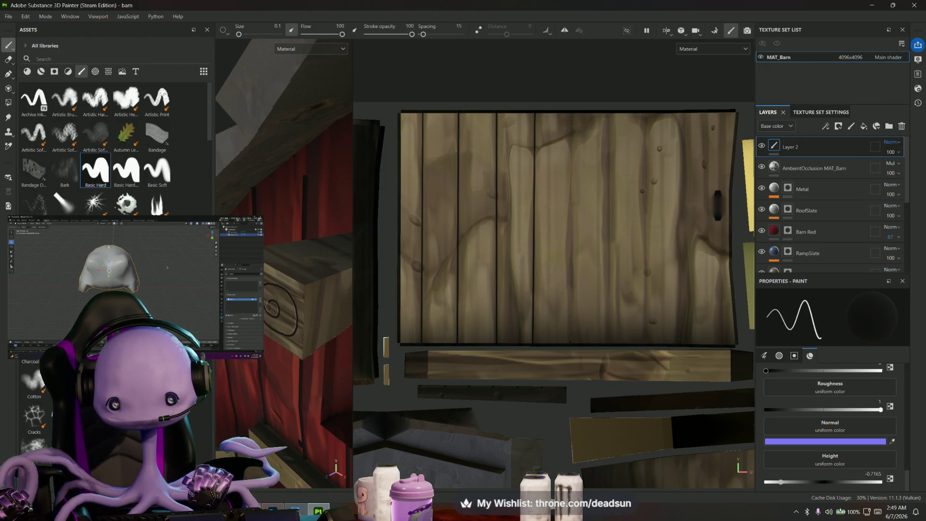
- Paint the remaining straight dark plank seams across to the door's right edge
{"action": "left_click", "coordinate": [571, 115], "text": "shift"}
{"action": "middle_click_drag", "start_coordinate": [607, 219], "coordinate": [530, 224]}
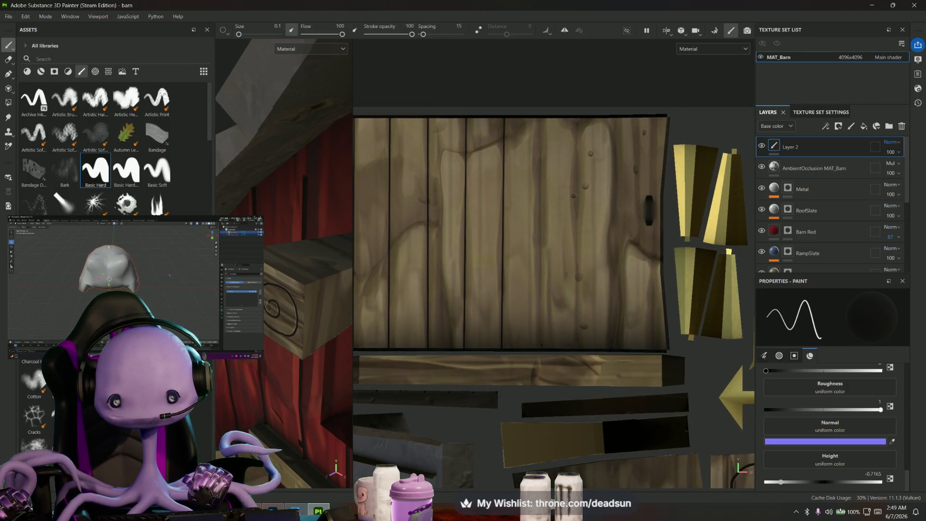
{"action": "key", "text": "shift"}
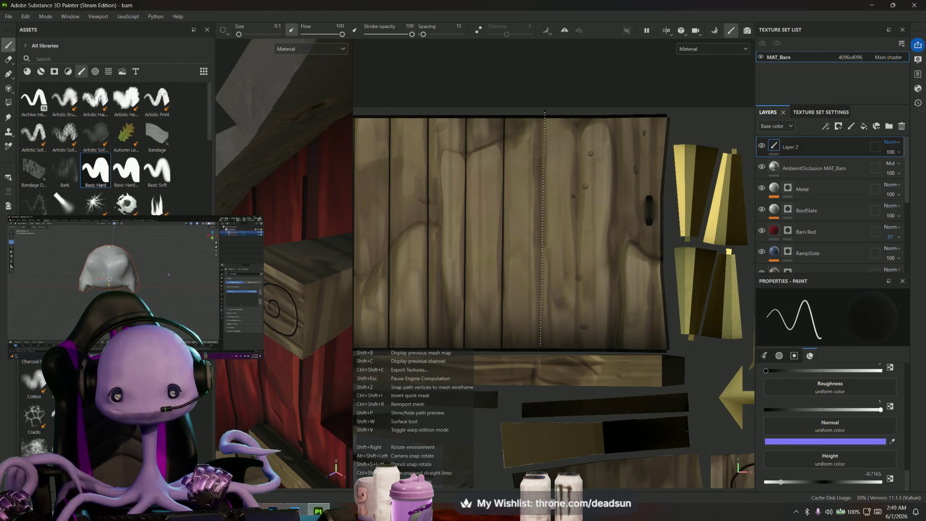
{"action": "left_click", "coordinate": [541, 348], "text": "shift"}
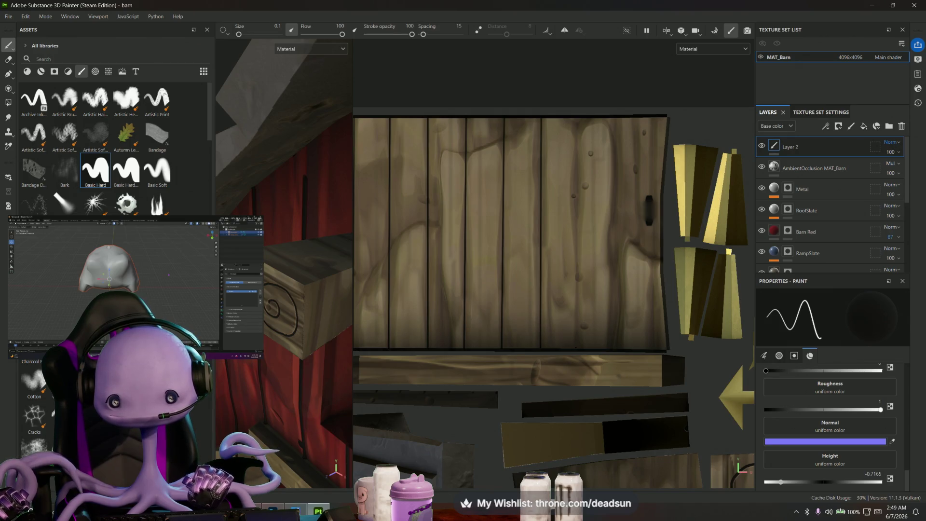
{"action": "key", "text": "shift"}
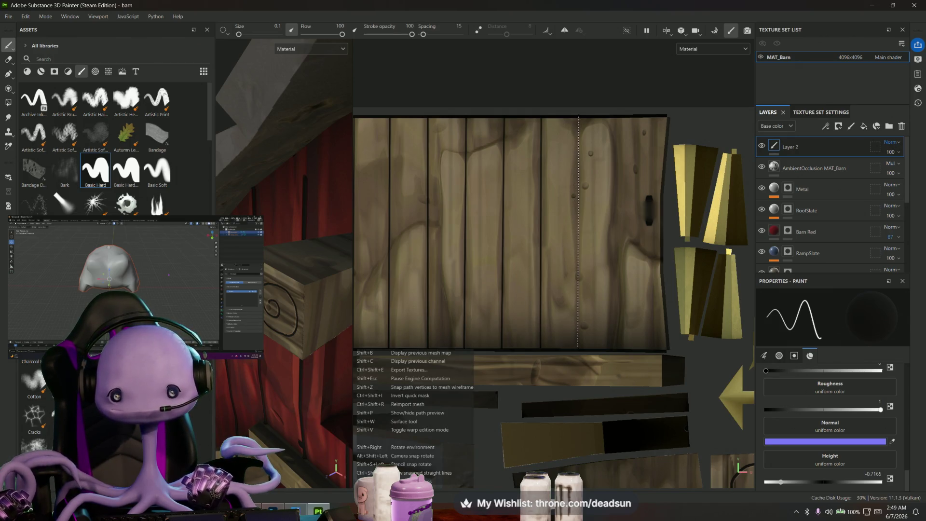
{"action": "left_click", "coordinate": [578, 347], "text": "shift"}
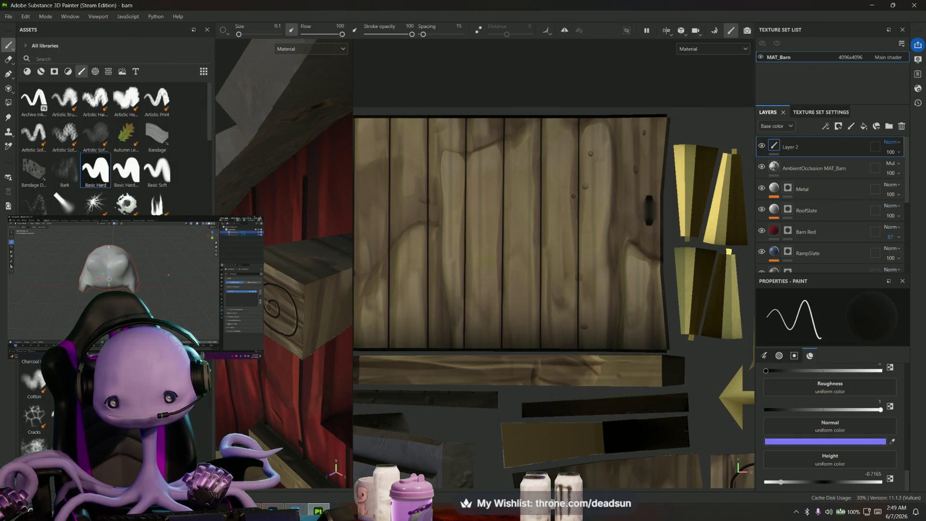
{"action": "left_click", "coordinate": [617, 114], "text": "shift"}
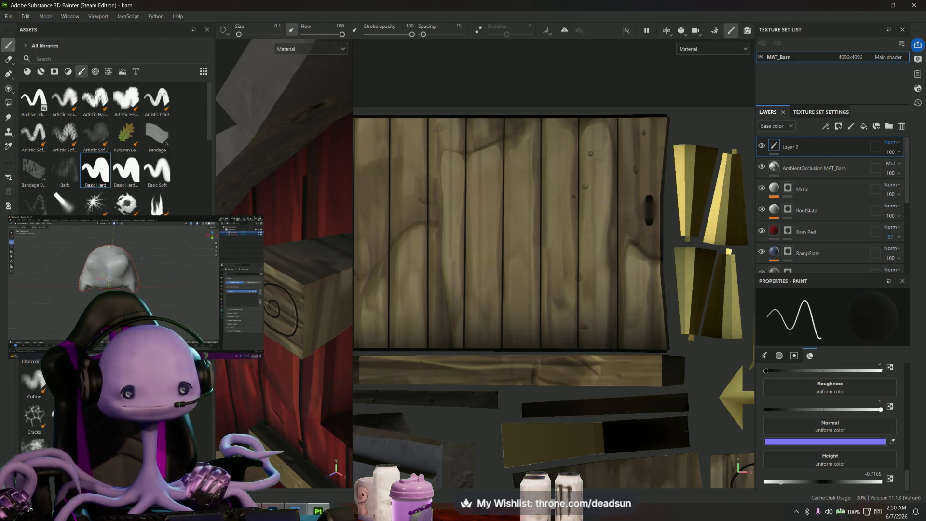
- Darken one plank edge with a dark vertical stroke after checking the barn in 3D
{"action": "mouse_move", "coordinate": [285, 290]}
{"action": "left_mouse_down", "text": "alt"}
{"action": "mouse_move", "coordinate": [285, 240]}
{"action": "mouse_move", "coordinate": [230, 251]}
{"action": "left_mouse_up", "text": "alt"}
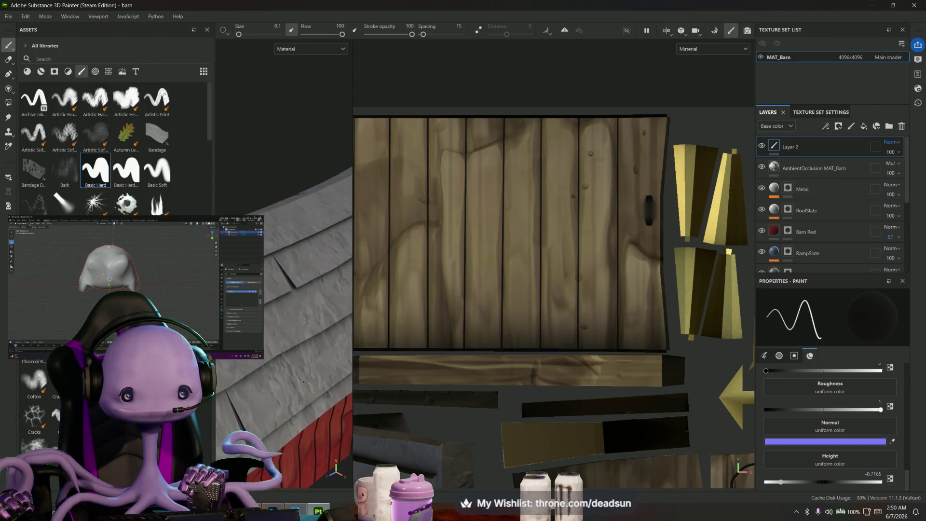
{"action": "mouse_move", "coordinate": [305, 374]}
{"action": "left_mouse_down", "text": "alt"}
{"action": "mouse_move", "coordinate": [335, 412]}
{"action": "mouse_move", "coordinate": [317, 367]}
{"action": "left_mouse_up", "text": "alt"}
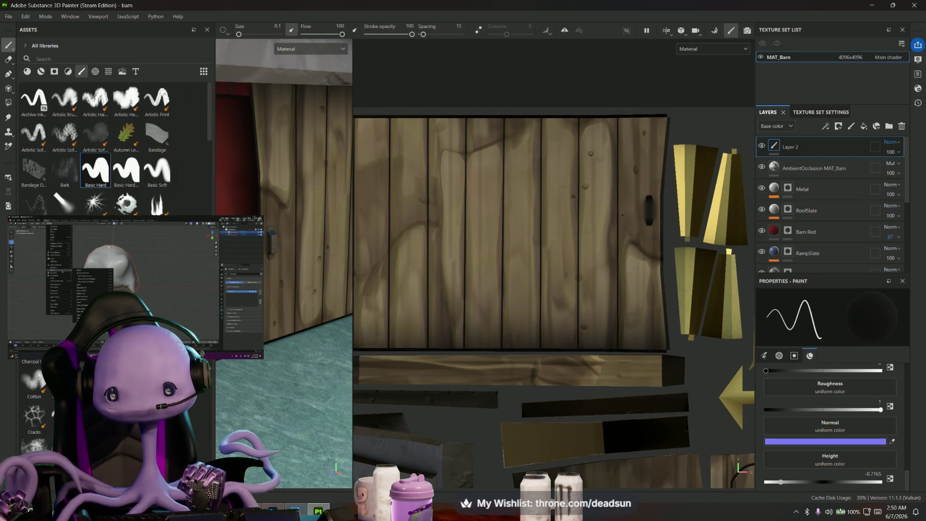
{"action": "scroll", "coordinate": [621, 145], "scroll_direction": "up", "scroll_amount": 2}
{"action": "scroll", "coordinate": [620, 145], "scroll_direction": "up", "scroll_amount": 2}
{"action": "scroll", "coordinate": [621, 145], "scroll_direction": "up", "scroll_amount": 2}
{"action": "scroll", "coordinate": [614, 84], "scroll_direction": "up", "scroll_amount": 1}
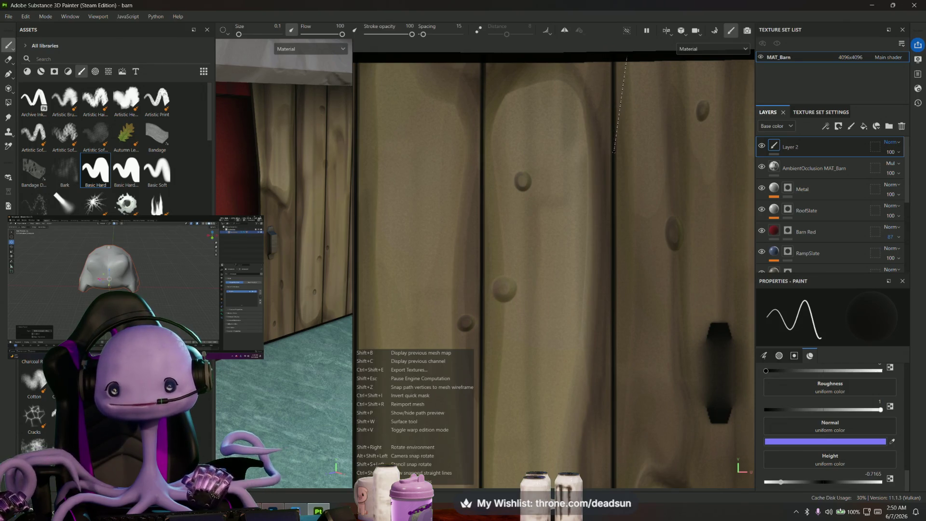
{"action": "left_click_drag", "start_coordinate": [626, 62], "coordinate": [615, 149]}
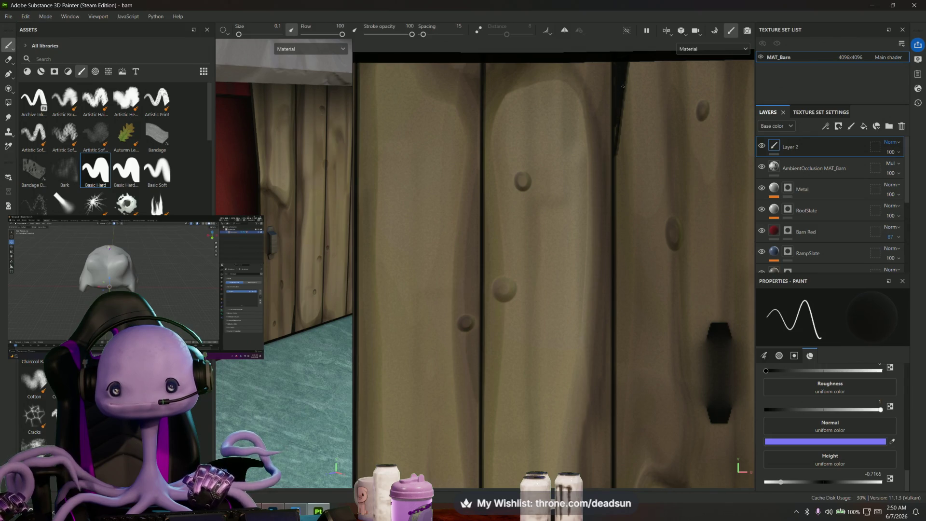
{"action": "scroll", "coordinate": [494, 289], "scroll_direction": "down", "scroll_amount": 2}
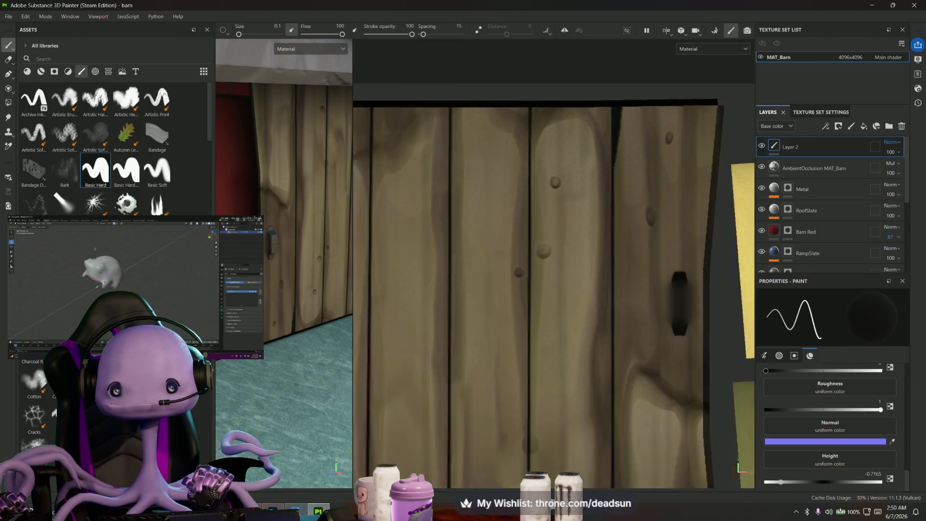
{"action": "scroll", "coordinate": [493, 289], "scroll_direction": "down", "scroll_amount": 2}
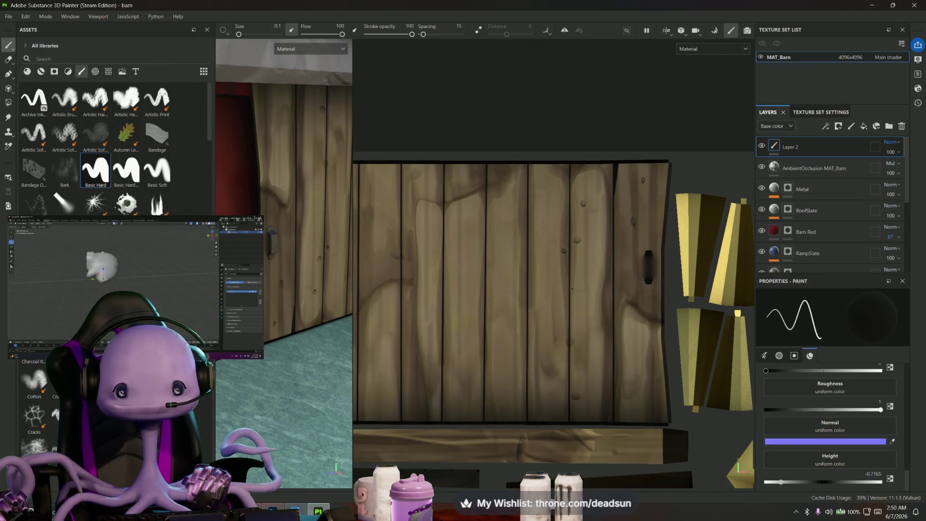
{"action": "scroll", "coordinate": [493, 288], "scroll_direction": "up", "scroll_amount": 2}
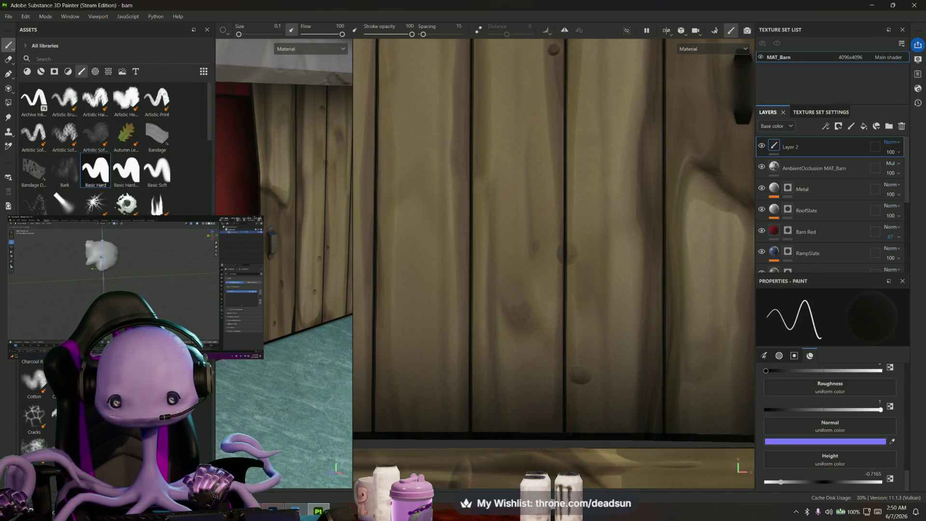
- Paint a straight dark line along a plank edge and darken its lower and upper parts
{"action": "key", "text": "shift"}
{"action": "left_click", "coordinate": [567, 340], "text": "shift"}
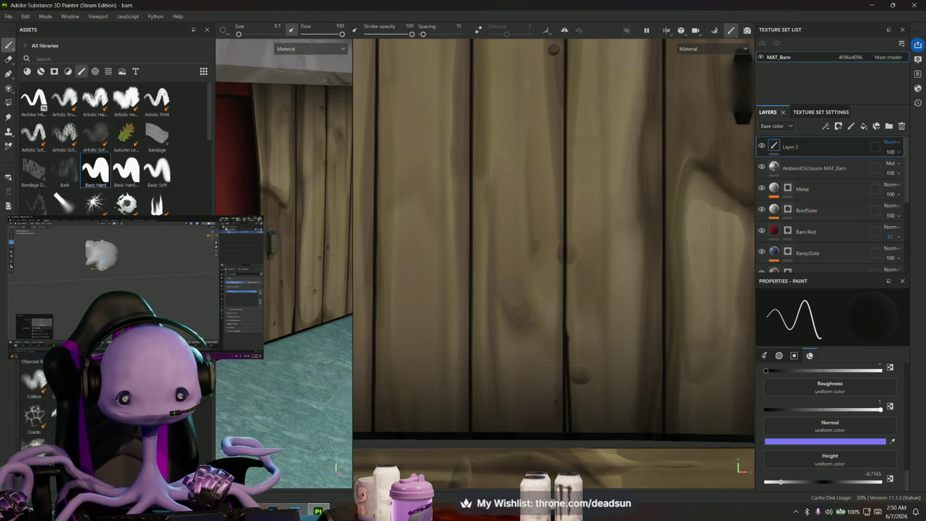
{"action": "scroll", "coordinate": [566, 432], "scroll_direction": "up", "scroll_amount": 2}
{"action": "scroll", "coordinate": [566, 432], "scroll_direction": "up", "scroll_amount": 2}
{"action": "mouse_move", "coordinate": [565, 433]}
{"action": "left_mouse_down"}
{"action": "mouse_move", "coordinate": [568, 422]}
{"action": "mouse_move", "coordinate": [561, 434]}
{"action": "left_mouse_up"}
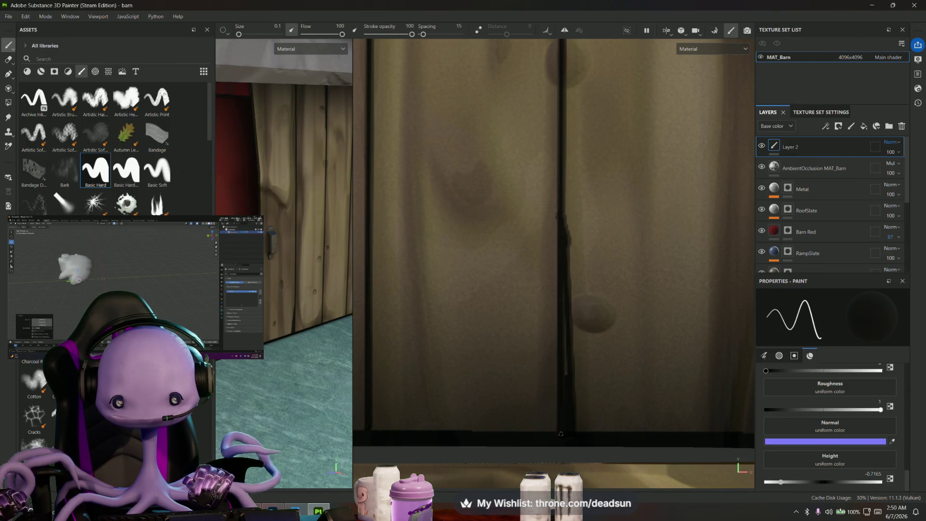
{"action": "left_click_drag", "start_coordinate": [562, 380], "coordinate": [567, 381]}
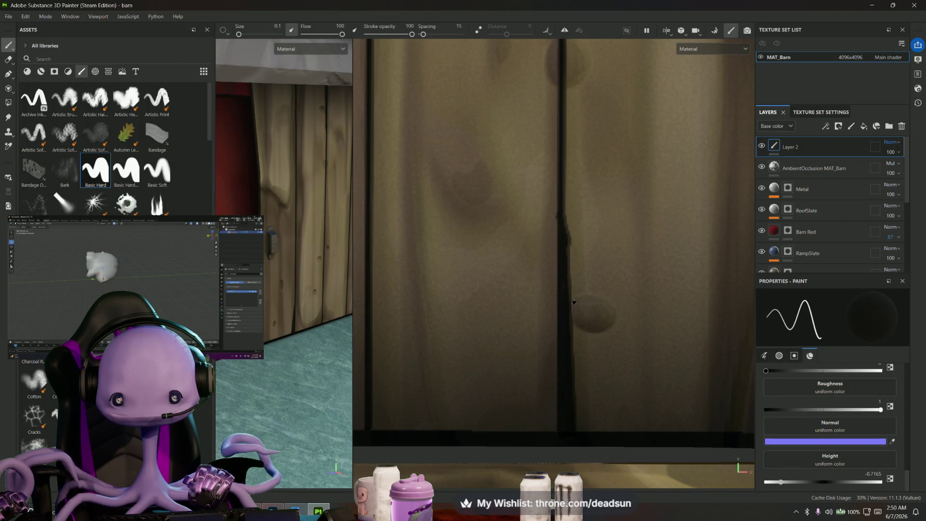
- Outline the door handle with a dark loop and curve
{"action": "mouse_move", "coordinate": [598, 298]}
{"action": "left_mouse_down"}
{"action": "mouse_move", "coordinate": [614, 322]}
{"action": "mouse_move", "coordinate": [593, 332]}
{"action": "mouse_move", "coordinate": [574, 311]}
{"action": "mouse_move", "coordinate": [598, 317]}
{"action": "left_mouse_up"}
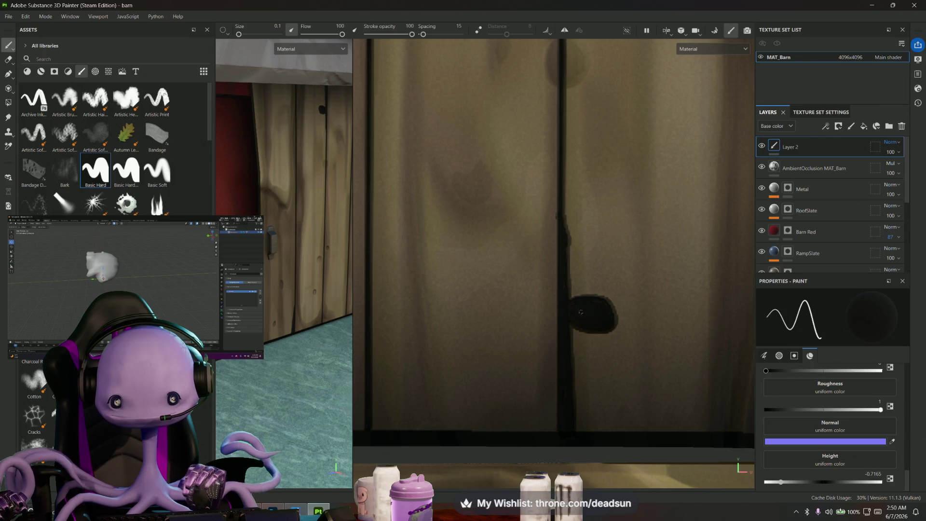
{"action": "middle_click_drag", "start_coordinate": [580, 311], "coordinate": [585, 443]}
{"action": "left_click_drag", "start_coordinate": [549, 175], "coordinate": [544, 197]}
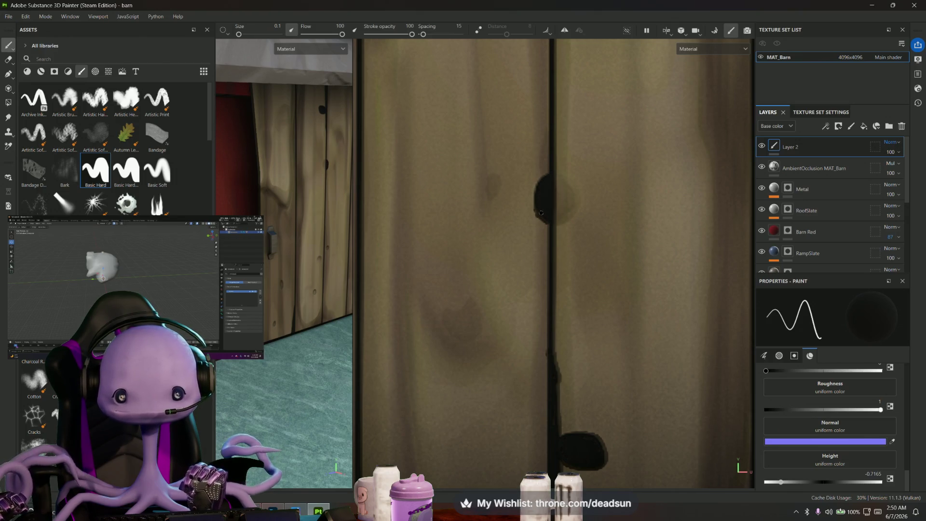
{"action": "scroll", "coordinate": [548, 215], "scroll_direction": "down", "scroll_amount": 3}
{"action": "scroll", "coordinate": [576, 249], "scroll_direction": "down", "scroll_amount": 2}
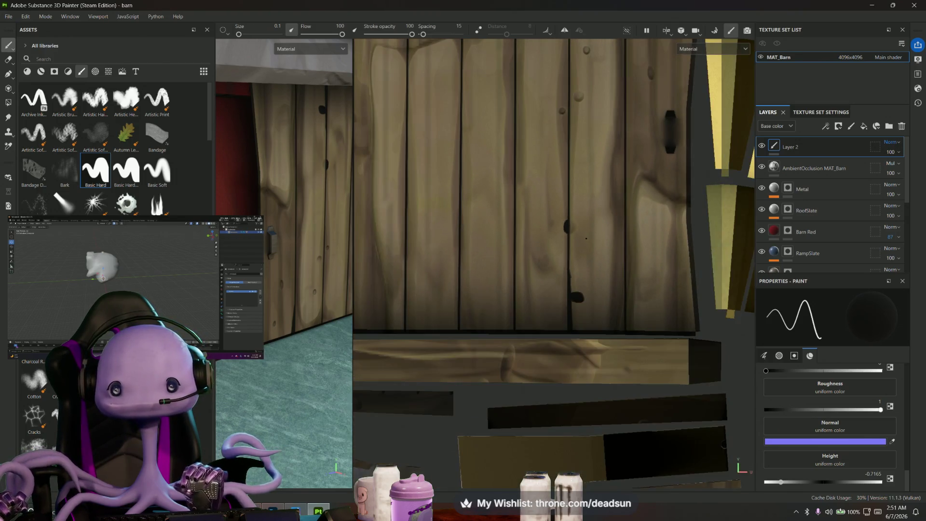
{"action": "scroll", "coordinate": [579, 218], "scroll_direction": "up", "scroll_amount": 2}
{"action": "scroll", "coordinate": [555, 264], "scroll_direction": "up", "scroll_amount": 1}
{"action": "scroll", "coordinate": [555, 264], "scroll_direction": "up", "scroll_amount": 2}
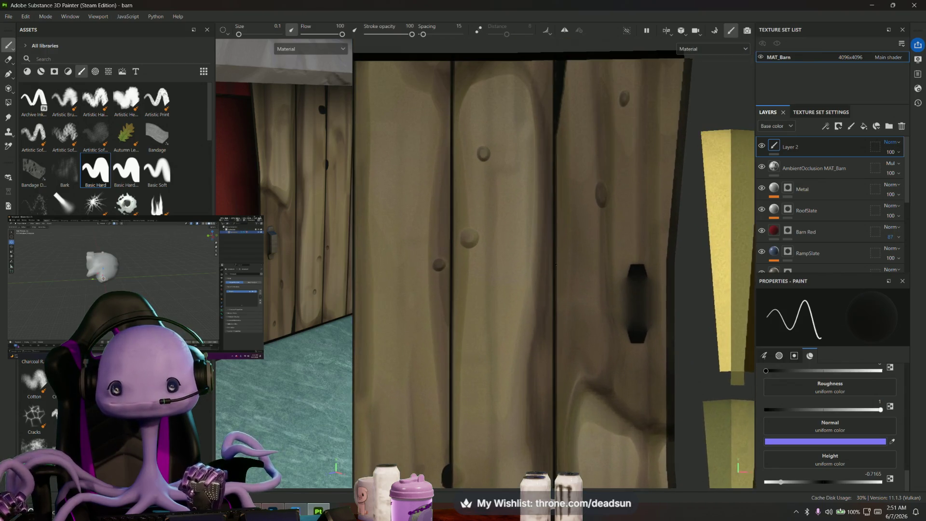
- Paint closed dark hook marks on the planks and fill them into solid knot holes
{"action": "left_click_drag", "start_coordinate": [568, 266], "coordinate": [558, 260]}
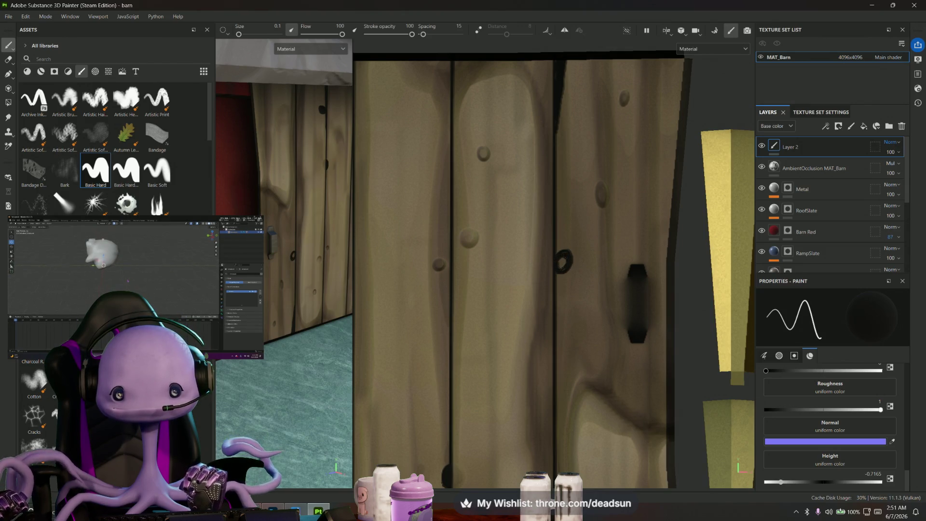
{"action": "scroll", "coordinate": [562, 265], "scroll_direction": "up", "scroll_amount": 2}
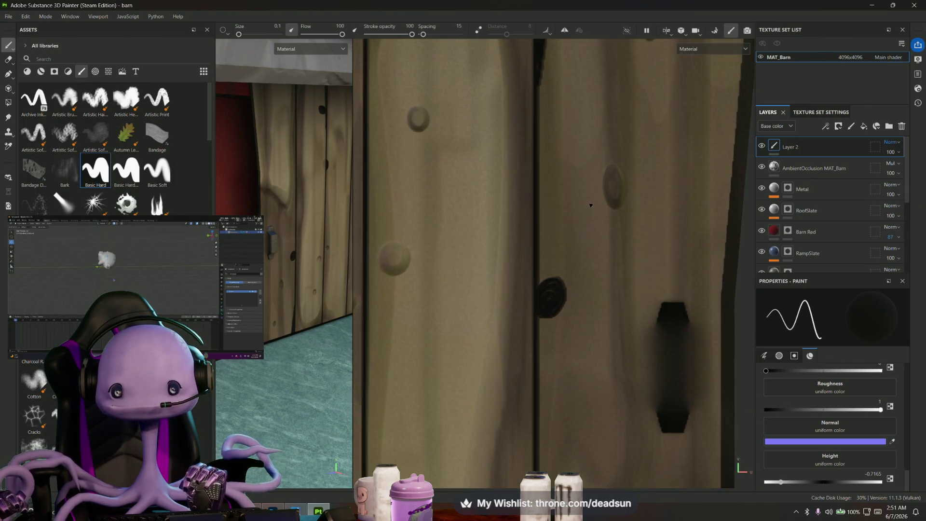
{"action": "scroll", "coordinate": [560, 275], "scroll_direction": "up", "scroll_amount": 1}
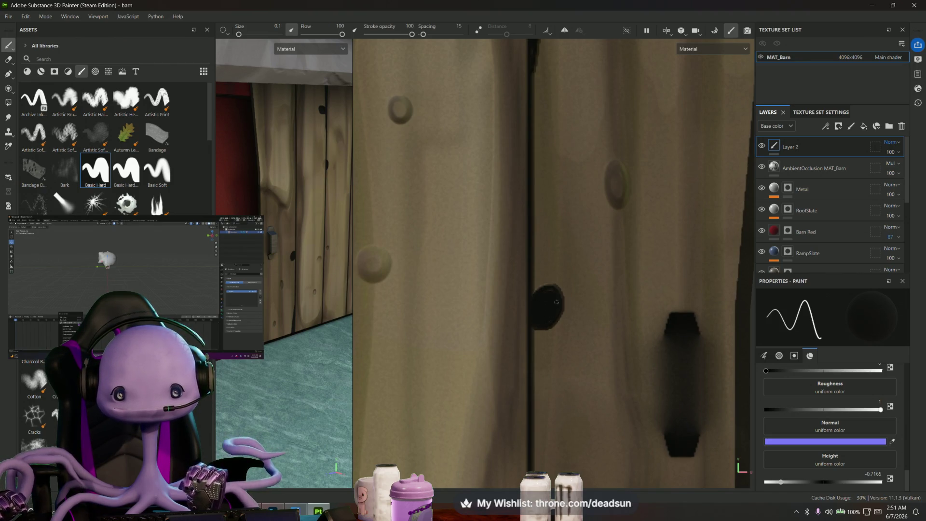
{"action": "scroll", "coordinate": [551, 293], "scroll_direction": "down", "scroll_amount": 5}
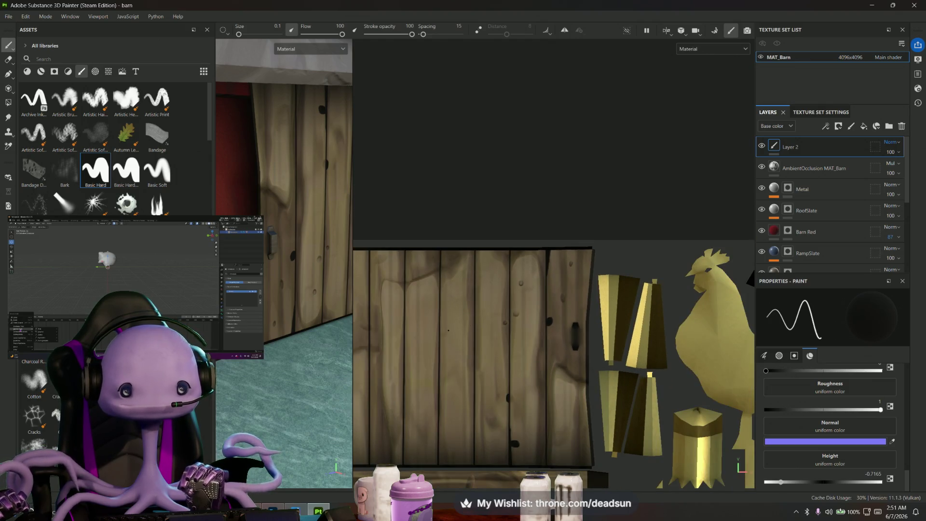
{"action": "middle_click_drag", "start_coordinate": [481, 364], "coordinate": [595, 299]}
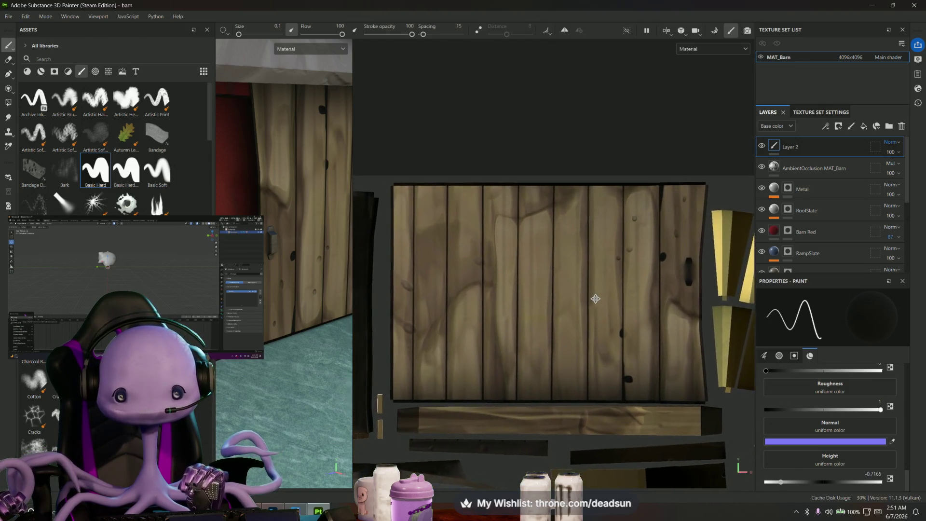
{"action": "scroll", "coordinate": [594, 299], "scroll_direction": "up", "scroll_amount": 2}
{"action": "scroll", "coordinate": [572, 261], "scroll_direction": "up", "scroll_amount": 1}
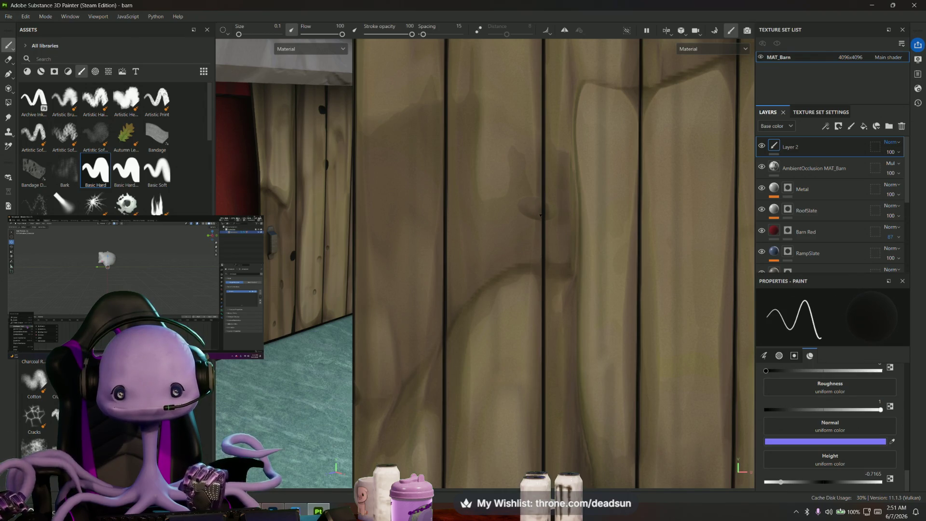
{"action": "left_click_drag", "start_coordinate": [535, 216], "coordinate": [532, 196]}
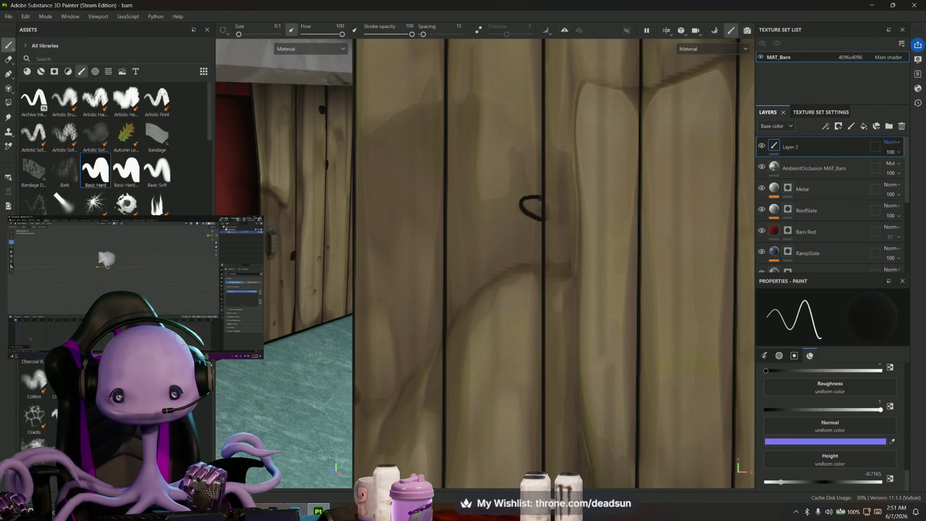
{"action": "scroll", "coordinate": [542, 197], "scroll_direction": "up", "scroll_amount": 1}
{"action": "scroll", "coordinate": [545, 197], "scroll_direction": "up", "scroll_amount": 1}
{"action": "mouse_move", "coordinate": [557, 199]}
{"action": "left_mouse_down"}
{"action": "mouse_move", "coordinate": [509, 195]}
{"action": "mouse_move", "coordinate": [531, 241]}
{"action": "mouse_move", "coordinate": [554, 202]}
{"action": "mouse_move", "coordinate": [550, 246]}
{"action": "mouse_move", "coordinate": [546, 198]}
{"action": "mouse_move", "coordinate": [541, 241]}
{"action": "left_mouse_up"}
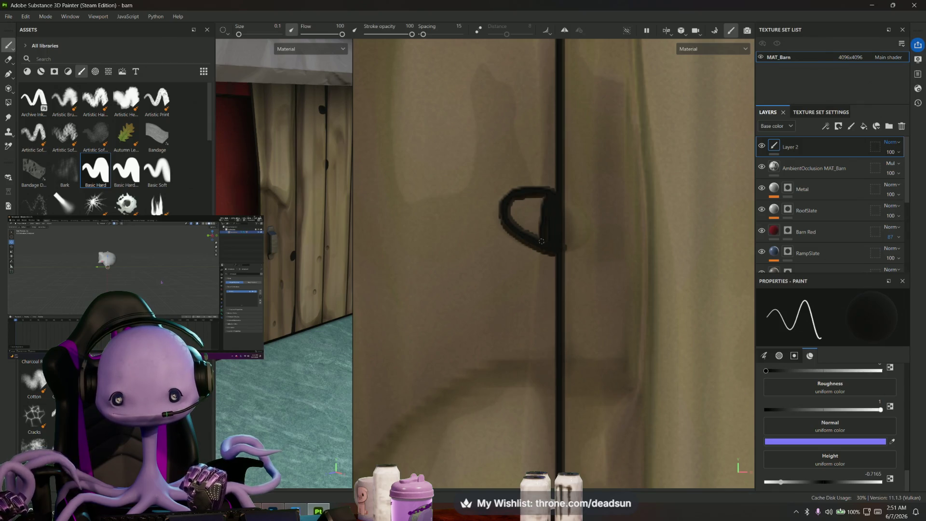
{"action": "mouse_move", "coordinate": [543, 202]}
{"action": "left_mouse_down"}
{"action": "mouse_move", "coordinate": [535, 237]}
{"action": "mouse_move", "coordinate": [538, 196]}
{"action": "mouse_move", "coordinate": [527, 224]}
{"action": "mouse_move", "coordinate": [533, 221]}
{"action": "left_mouse_up"}
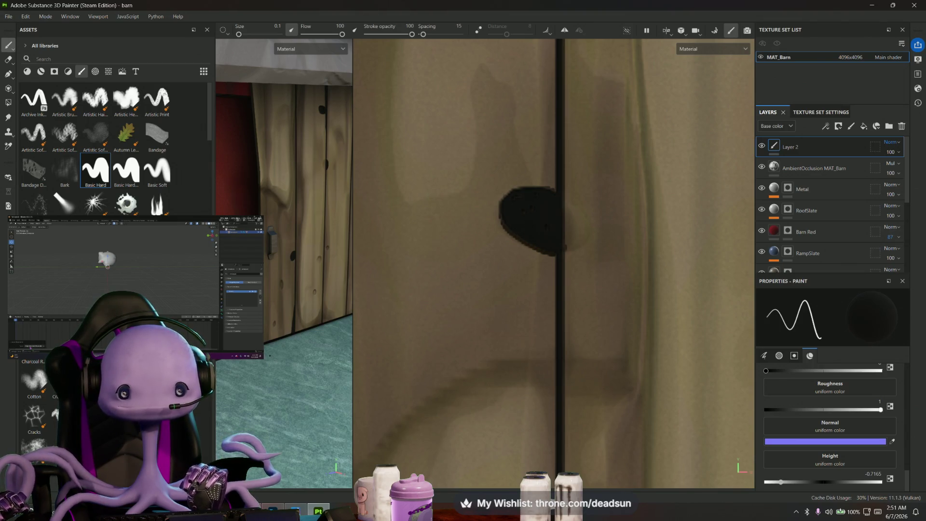
{"action": "scroll", "coordinate": [504, 309], "scroll_direction": "down", "scroll_amount": 3}
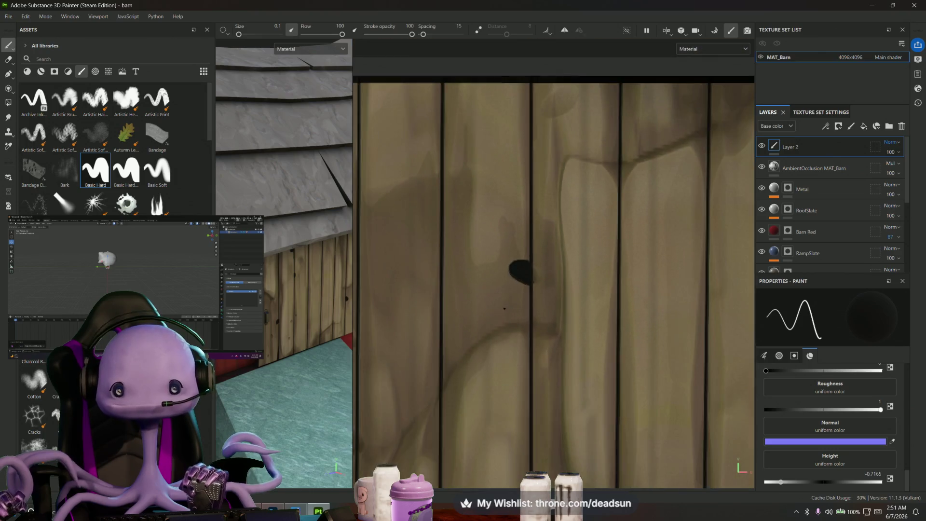
{"action": "scroll", "coordinate": [504, 309], "scroll_direction": "down", "scroll_amount": 2}
{"action": "scroll", "coordinate": [515, 284], "scroll_direction": "up", "scroll_amount": 3}
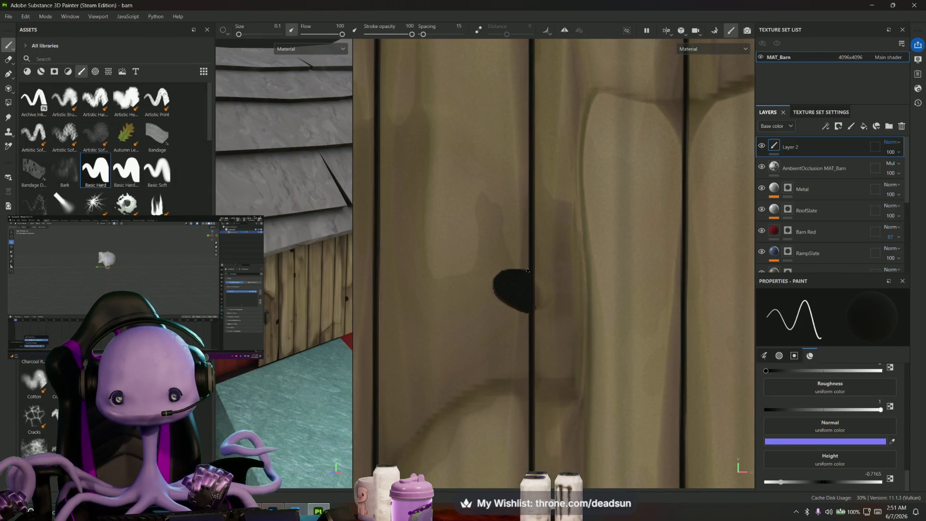
- Deepen the gaps between planks with dark straight strokes
{"action": "left_click_drag", "start_coordinate": [526, 273], "coordinate": [529, 154]}
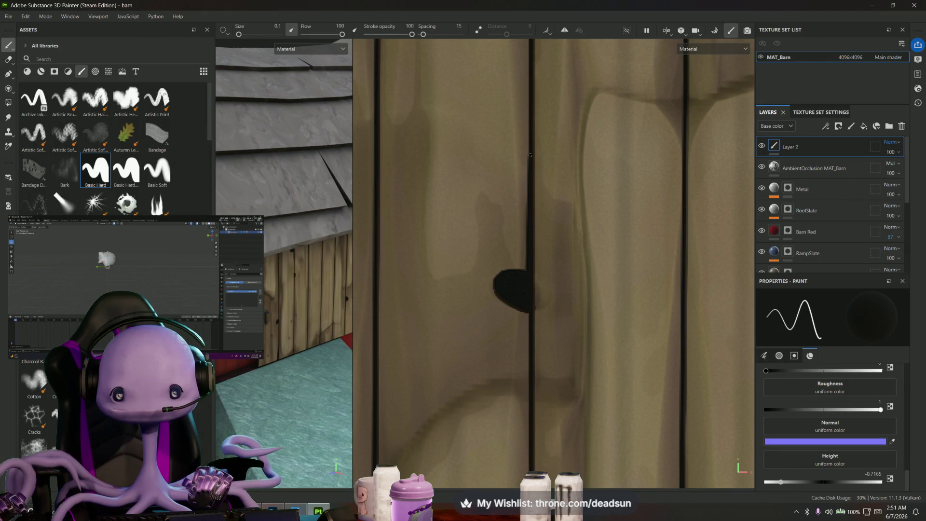
{"action": "scroll", "coordinate": [523, 256], "scroll_direction": "down", "scroll_amount": 2}
{"action": "scroll", "coordinate": [506, 217], "scroll_direction": "down", "scroll_amount": 2}
{"action": "scroll", "coordinate": [470, 109], "scroll_direction": "up", "scroll_amount": 1}
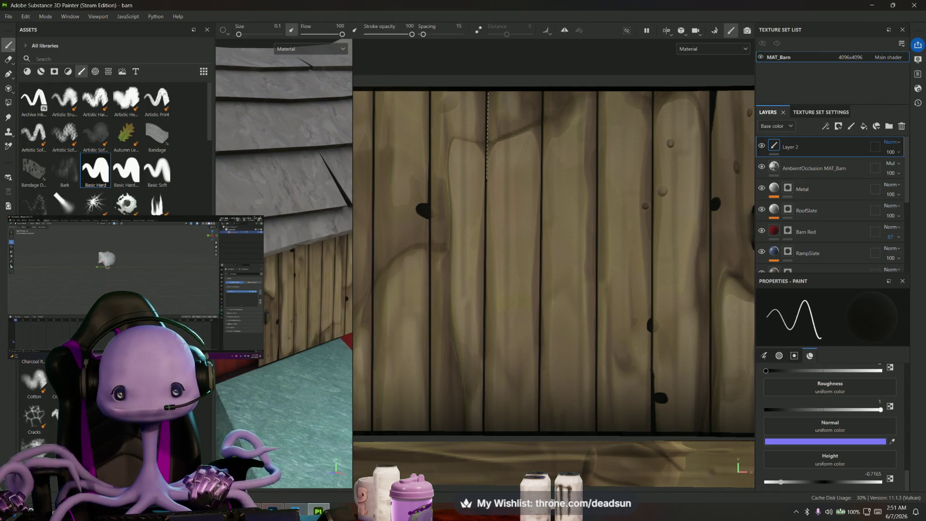
{"action": "scroll", "coordinate": [484, 201], "scroll_direction": "up", "scroll_amount": 2}
{"action": "scroll", "coordinate": [483, 181], "scroll_direction": "up", "scroll_amount": 1}
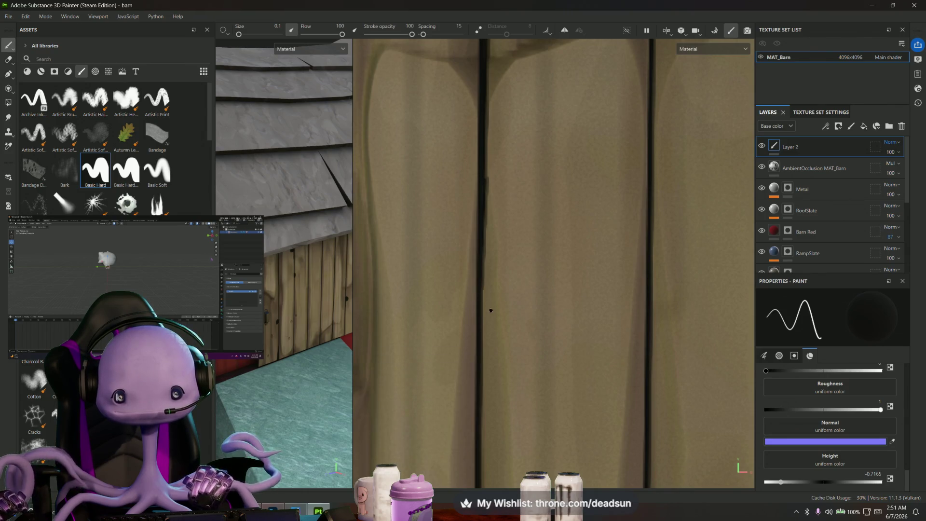
{"action": "scroll", "coordinate": [487, 310], "scroll_direction": "down", "scroll_amount": 2}
{"action": "scroll", "coordinate": [520, 360], "scroll_direction": "down", "scroll_amount": 1}
{"action": "middle_click_drag", "start_coordinate": [521, 361], "coordinate": [451, 207]}
{"action": "scroll", "coordinate": [450, 208], "scroll_direction": "up", "scroll_amount": 2}
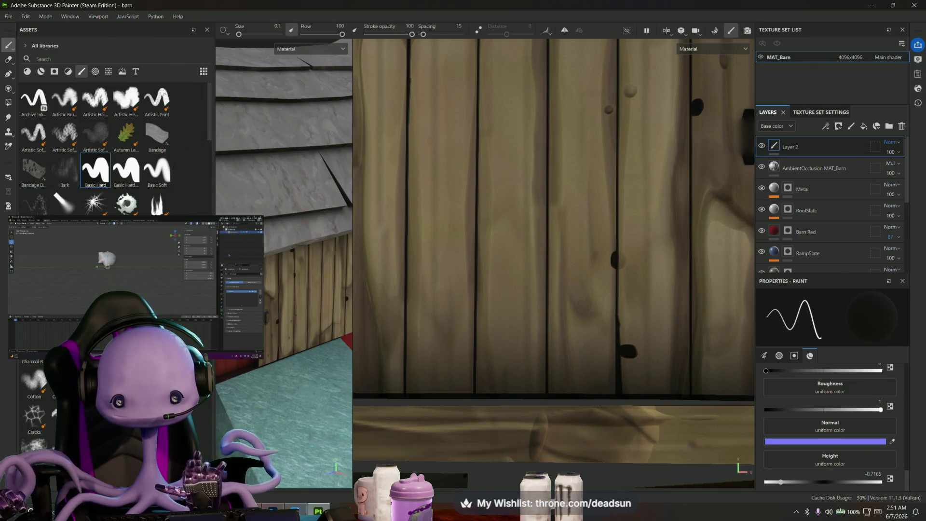
{"action": "scroll", "coordinate": [488, 392], "scroll_direction": "up", "scroll_amount": 2}
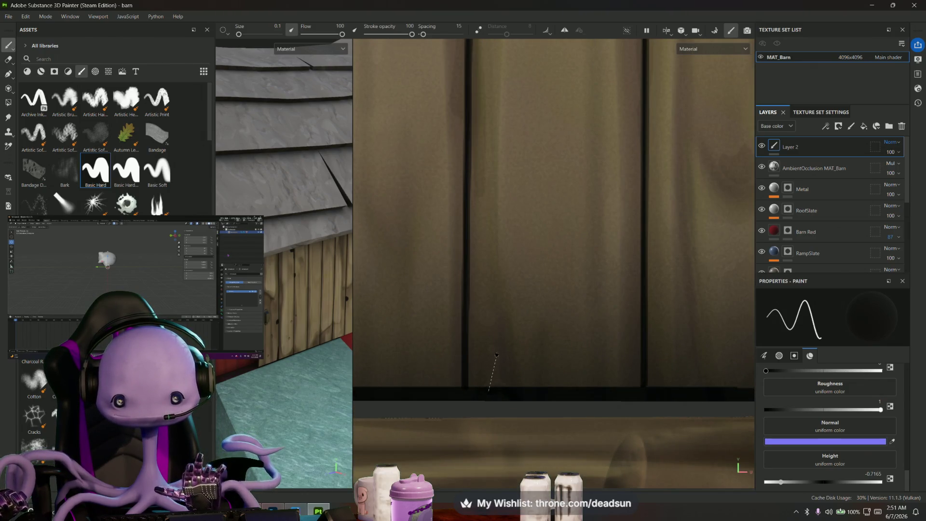
{"action": "left_click", "coordinate": [497, 338], "text": "shift"}
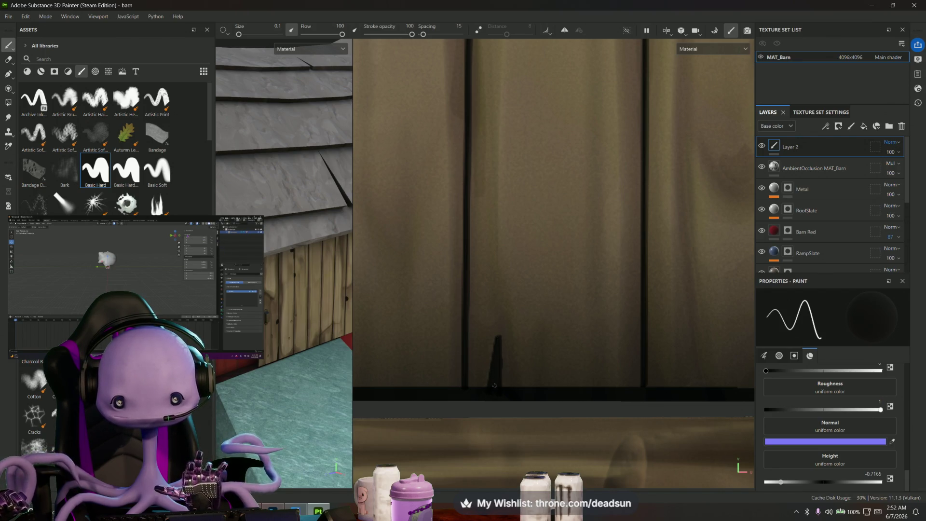
{"action": "scroll", "coordinate": [509, 348], "scroll_direction": "down", "scroll_amount": 3}
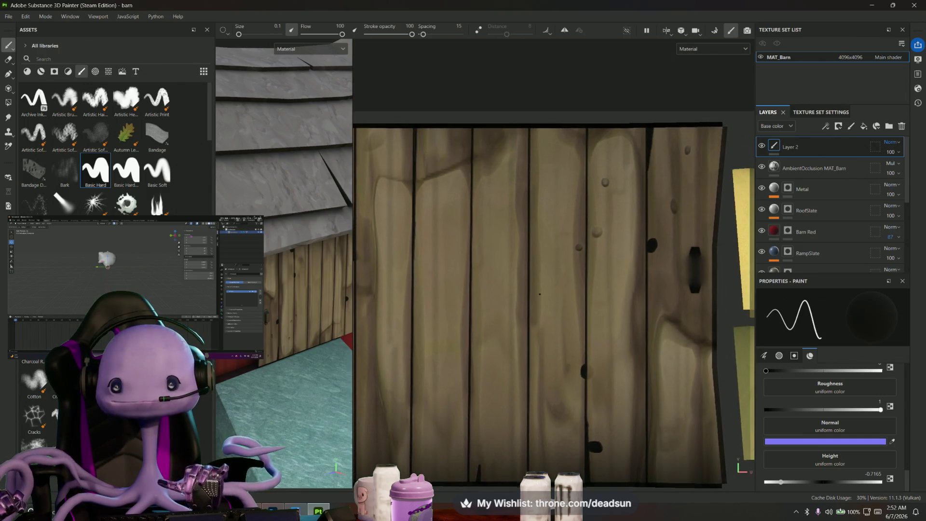
{"action": "scroll", "coordinate": [544, 157], "scroll_direction": "up", "scroll_amount": 2}
{"action": "scroll", "coordinate": [536, 128], "scroll_direction": "up", "scroll_amount": 1}
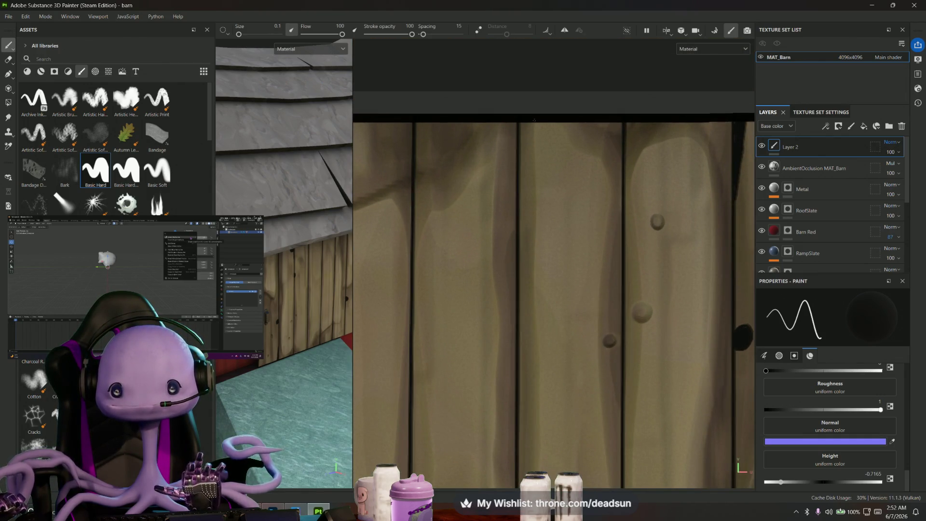
- Paint a dark line down one plank gap to its edge, undoing a bad stroke on the next gap
{"action": "left_click", "coordinate": [537, 204], "text": "shift"}
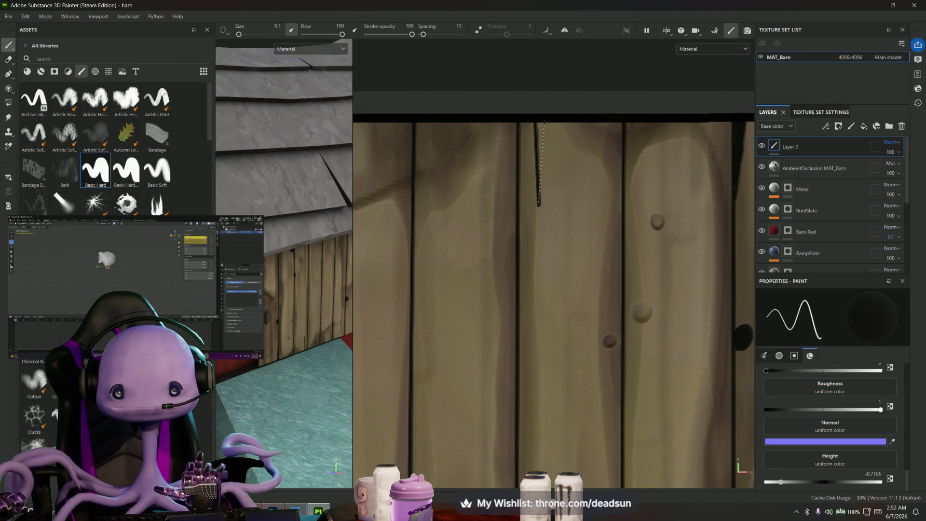
{"action": "scroll", "coordinate": [539, 122], "scroll_direction": "up", "scroll_amount": 2}
{"action": "scroll", "coordinate": [542, 121], "scroll_direction": "up", "scroll_amount": 1}
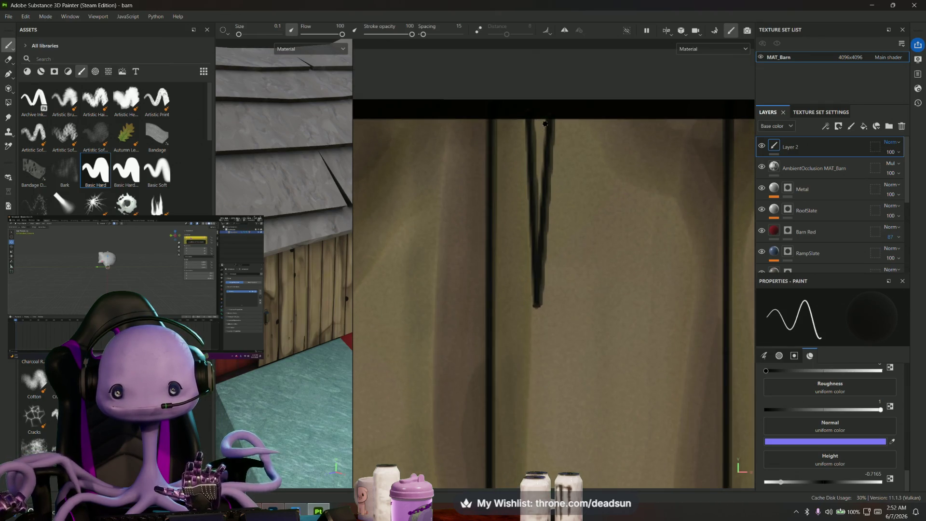
{"action": "left_click", "coordinate": [536, 254], "text": "shift"}
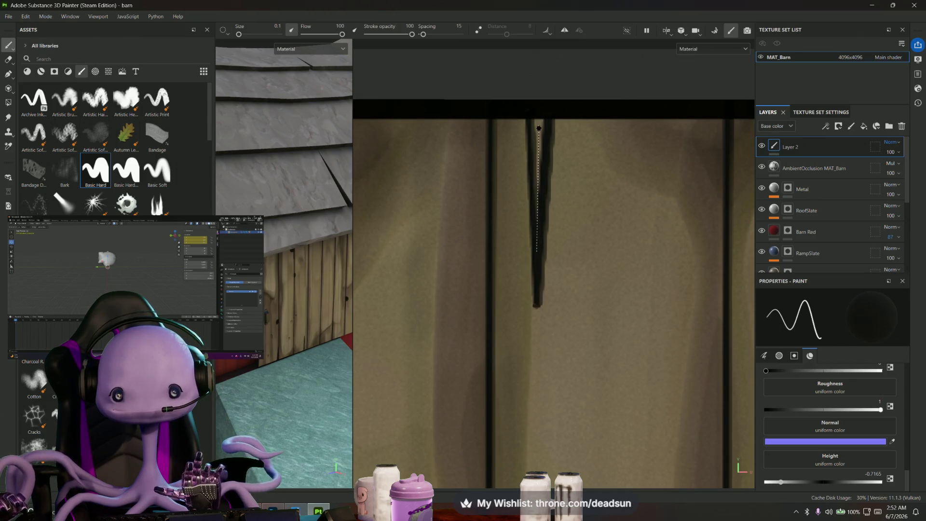
{"action": "left_click", "coordinate": [533, 116], "text": "shift"}
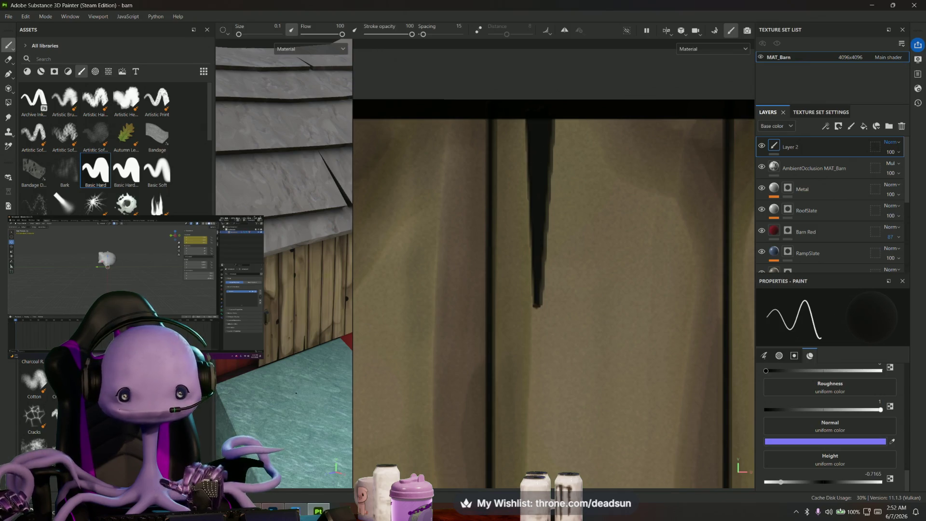
{"action": "left_click_drag", "start_coordinate": [311, 340], "coordinate": [279, 372], "text": "alt"}
{"action": "scroll", "coordinate": [539, 317], "scroll_direction": "down", "scroll_amount": 3}
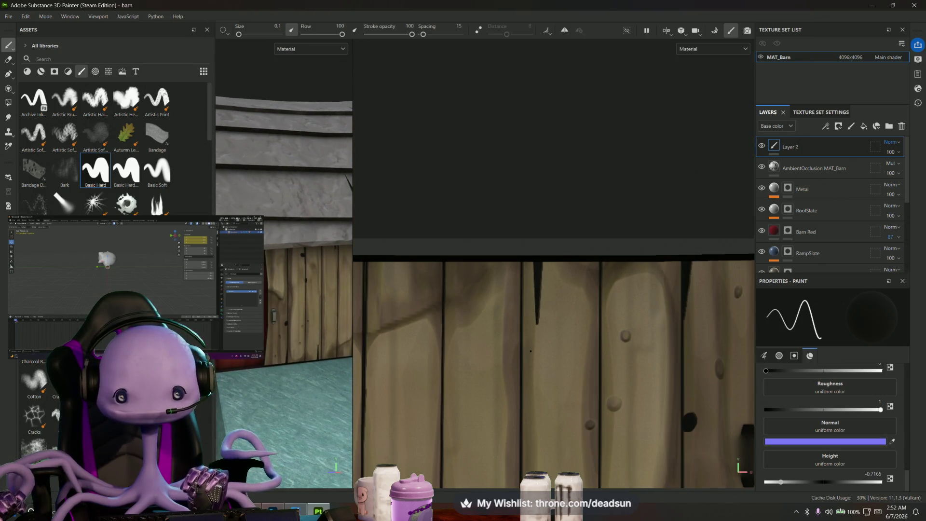
{"action": "scroll", "coordinate": [452, 282], "scroll_direction": "down", "scroll_amount": 2}
{"action": "scroll", "coordinate": [451, 282], "scroll_direction": "up", "scroll_amount": 1}
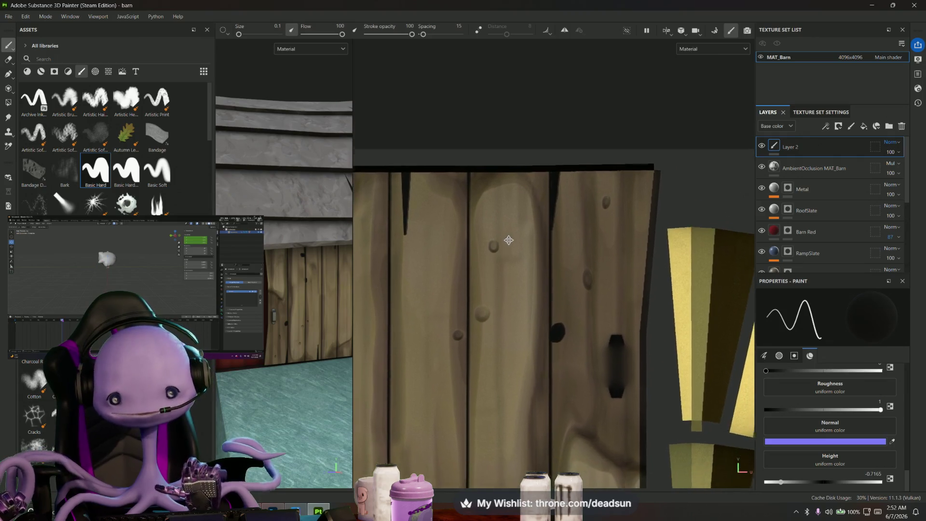
{"action": "scroll", "coordinate": [463, 271], "scroll_direction": "up", "scroll_amount": 2}
{"action": "scroll", "coordinate": [595, 212], "scroll_direction": "up", "scroll_amount": 2}
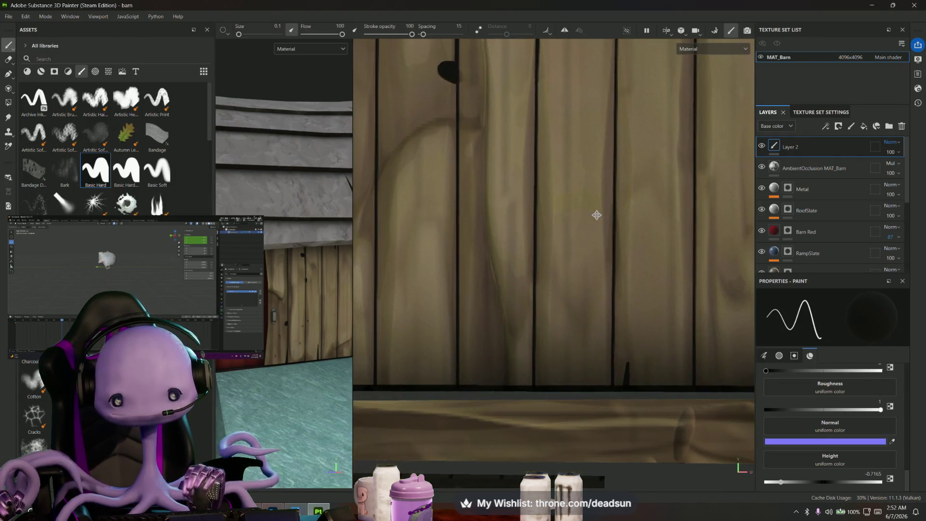
{"action": "scroll", "coordinate": [595, 212], "scroll_direction": "up", "scroll_amount": 2}
{"action": "scroll", "coordinate": [416, 435], "scroll_direction": "up", "scroll_amount": 2}
{"action": "scroll", "coordinate": [487, 397], "scroll_direction": "up", "scroll_amount": 1}
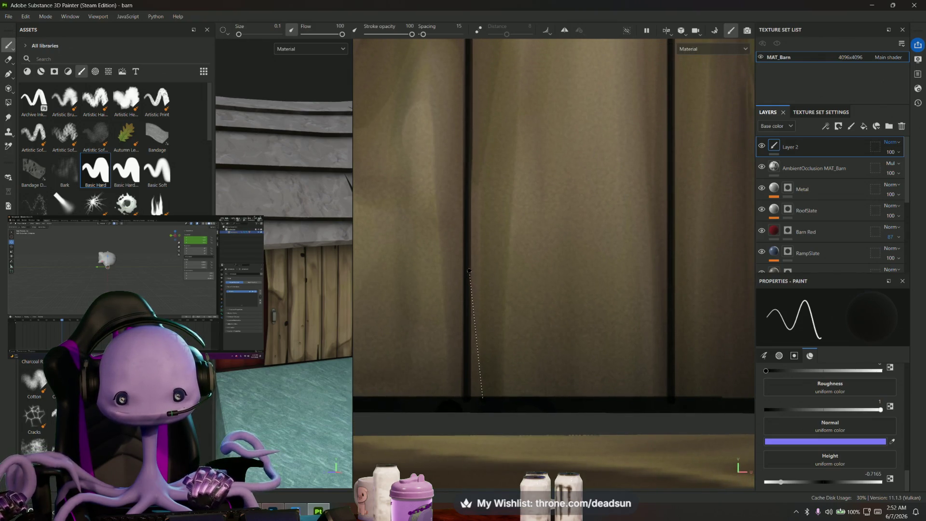
{"action": "left_click", "coordinate": [469, 270], "text": "shift"}
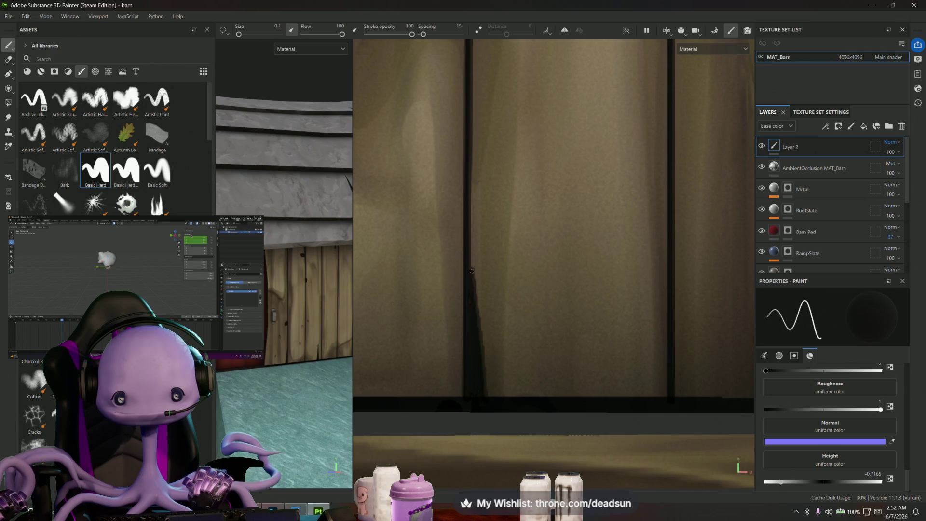
{"action": "key", "text": "ctrl+z"}
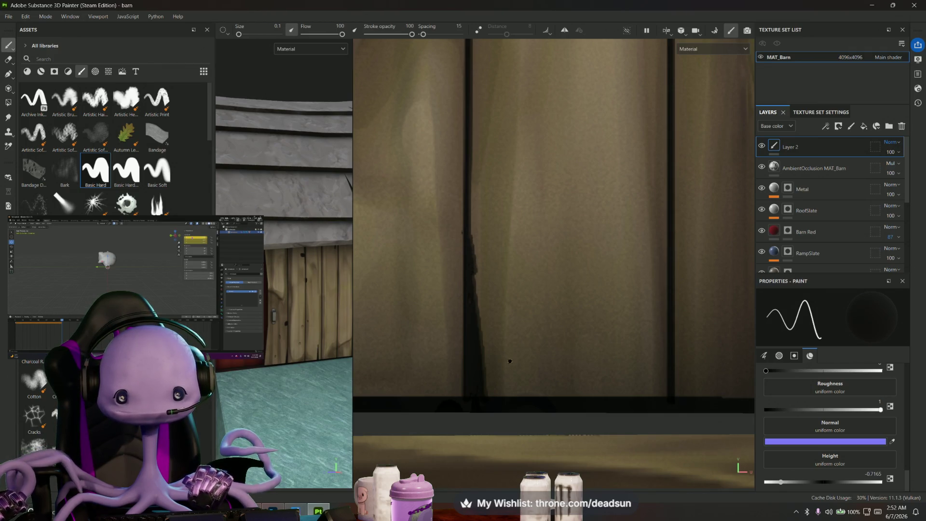
- Add a short dark stroke near the wall bottom and a dark line down another plank gap
{"action": "left_click_drag", "start_coordinate": [598, 380], "coordinate": [599, 366]}
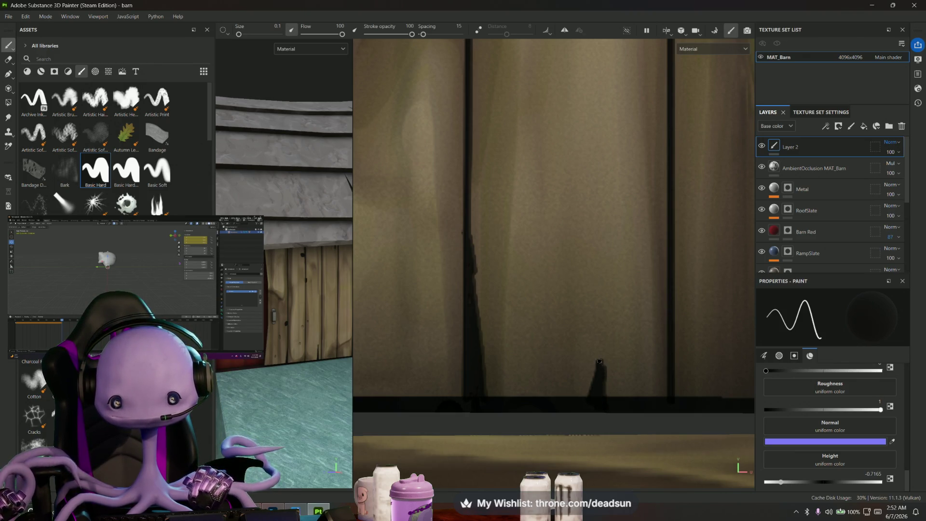
{"action": "scroll", "coordinate": [600, 380], "scroll_direction": "down", "scroll_amount": 3}
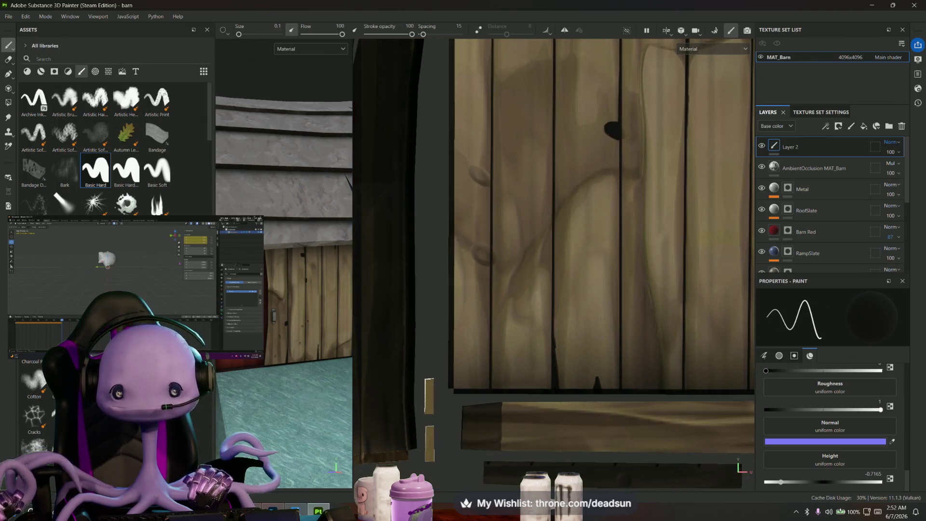
{"action": "scroll", "coordinate": [444, 211], "scroll_direction": "up", "scroll_amount": 2}
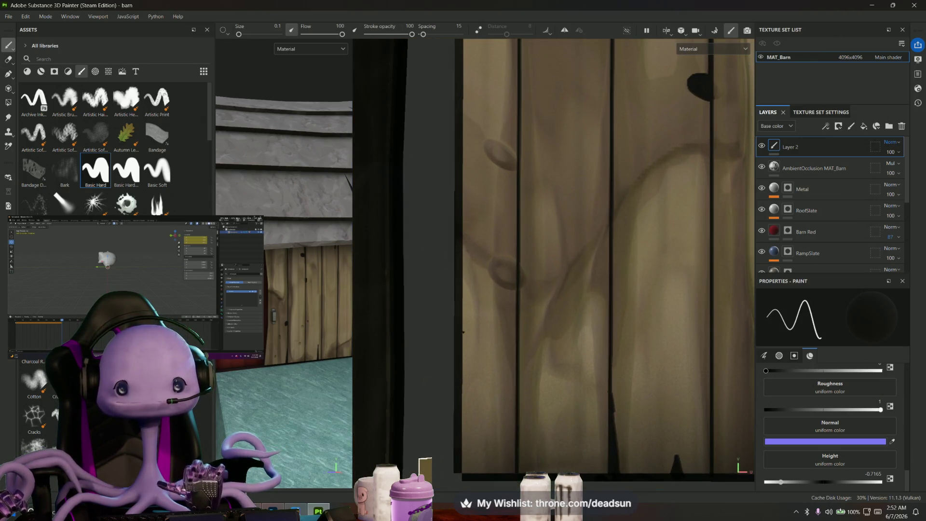
{"action": "middle_click_drag", "start_coordinate": [520, 164], "coordinate": [527, 191]}
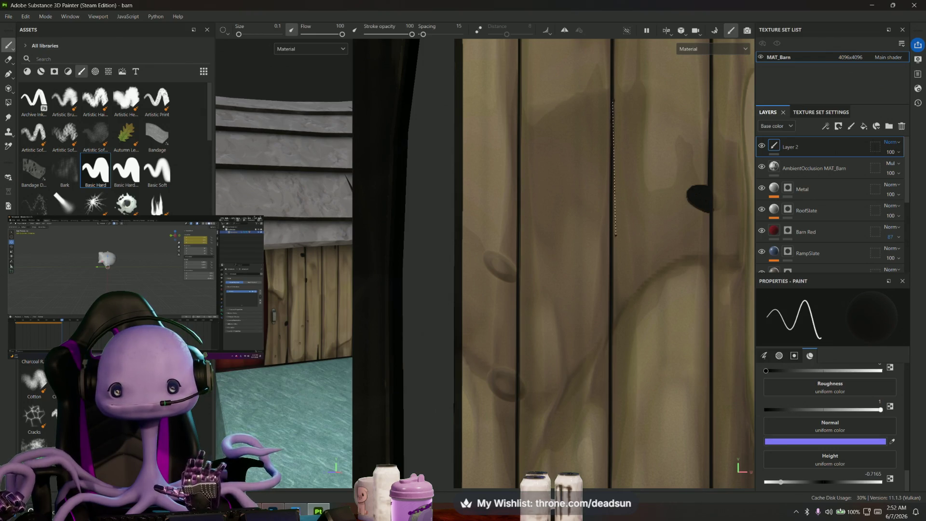
{"action": "left_click", "coordinate": [607, 261], "text": "shift"}
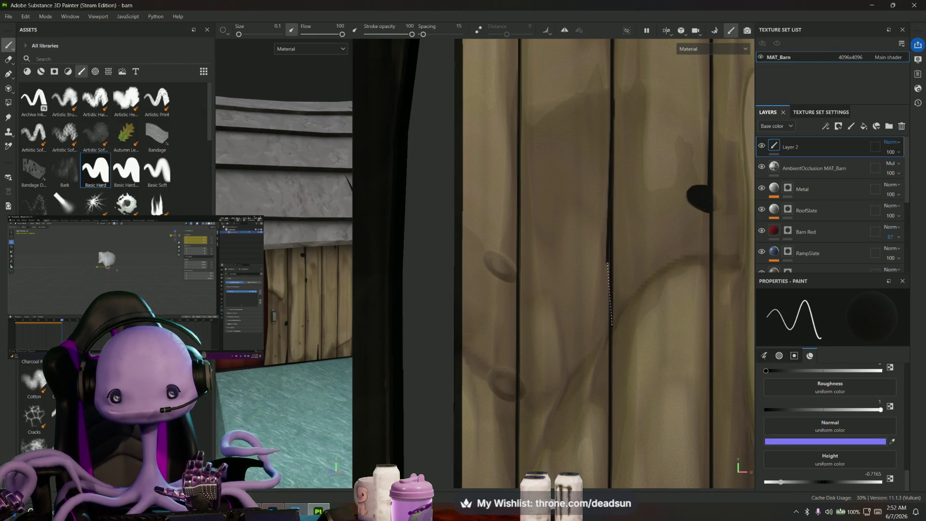
{"action": "left_click", "coordinate": [607, 338], "text": "shift"}
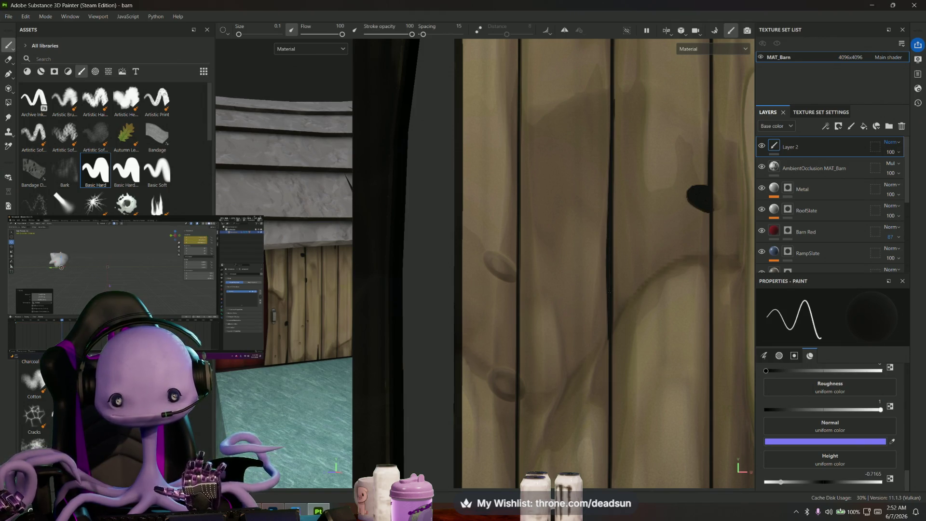
{"action": "scroll", "coordinate": [573, 271], "scroll_direction": "down", "scroll_amount": 2}
{"action": "scroll", "coordinate": [573, 270], "scroll_direction": "down", "scroll_amount": 1}
{"action": "scroll", "coordinate": [573, 271], "scroll_direction": "down", "scroll_amount": 2}
{"action": "scroll", "coordinate": [573, 270], "scroll_direction": "down", "scroll_amount": 1}
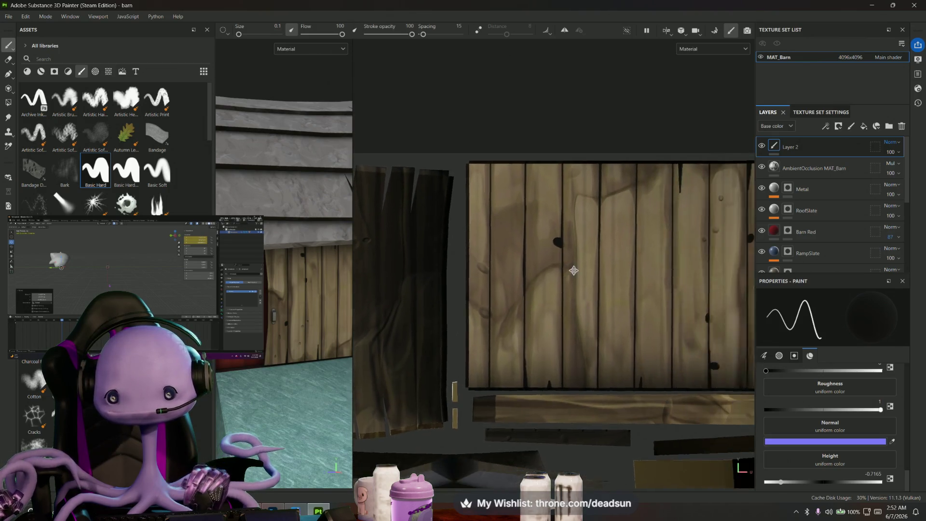
{"action": "scroll", "coordinate": [573, 271], "scroll_direction": "up", "scroll_amount": 2}
{"action": "scroll", "coordinate": [612, 219], "scroll_direction": "up", "scroll_amount": 2}
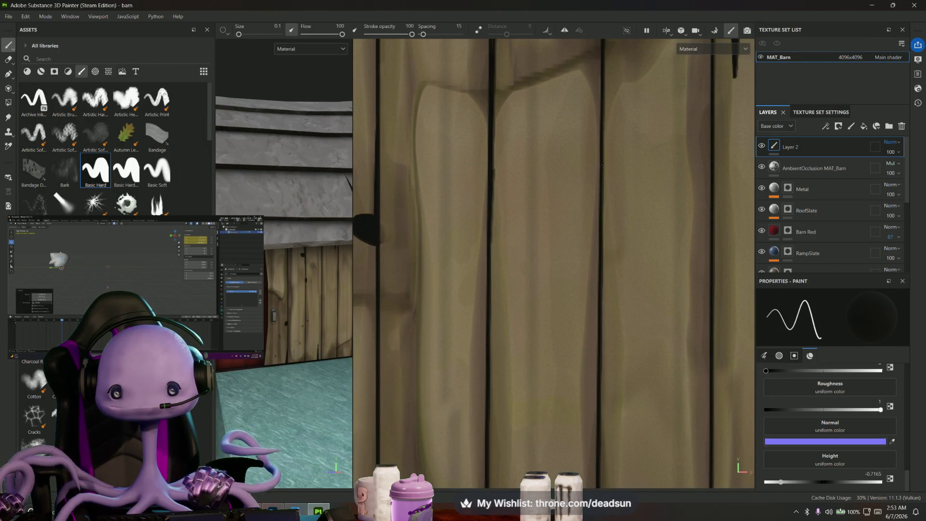
- Paint dark lines along the plank gaps near the door knobs on the right
{"action": "left_click", "coordinate": [604, 307], "text": "shift"}
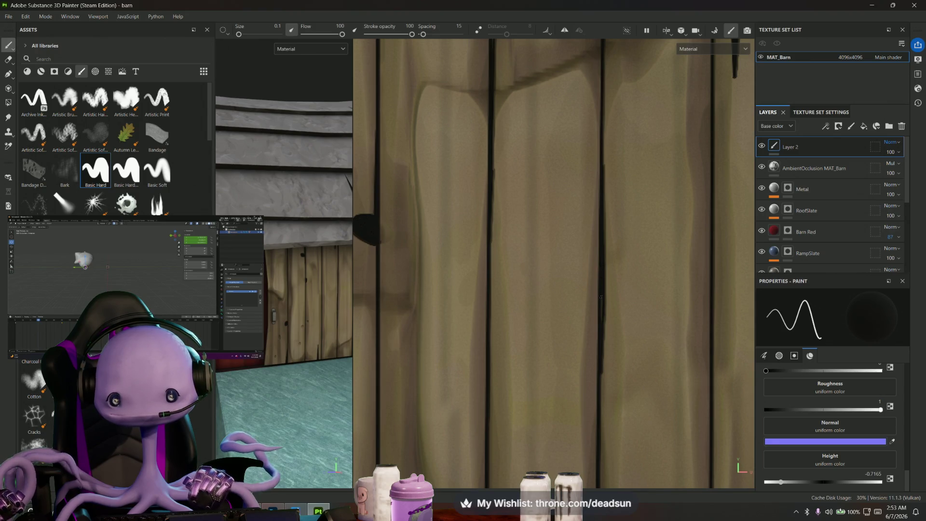
{"action": "scroll", "coordinate": [600, 296], "scroll_direction": "up", "scroll_amount": 2}
{"action": "scroll", "coordinate": [603, 369], "scroll_direction": "up", "scroll_amount": 1}
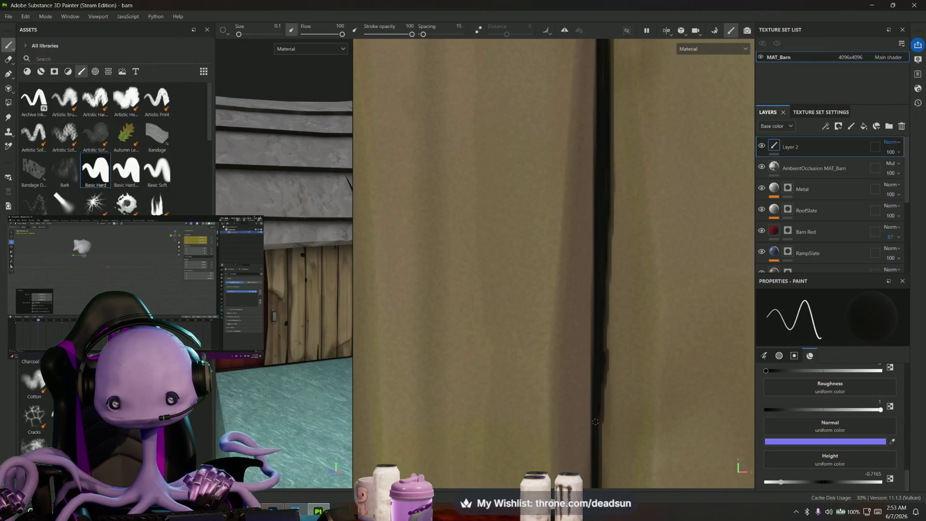
{"action": "scroll", "coordinate": [614, 379], "scroll_direction": "down", "scroll_amount": 1}
{"action": "scroll", "coordinate": [669, 348], "scroll_direction": "down", "scroll_amount": 2}
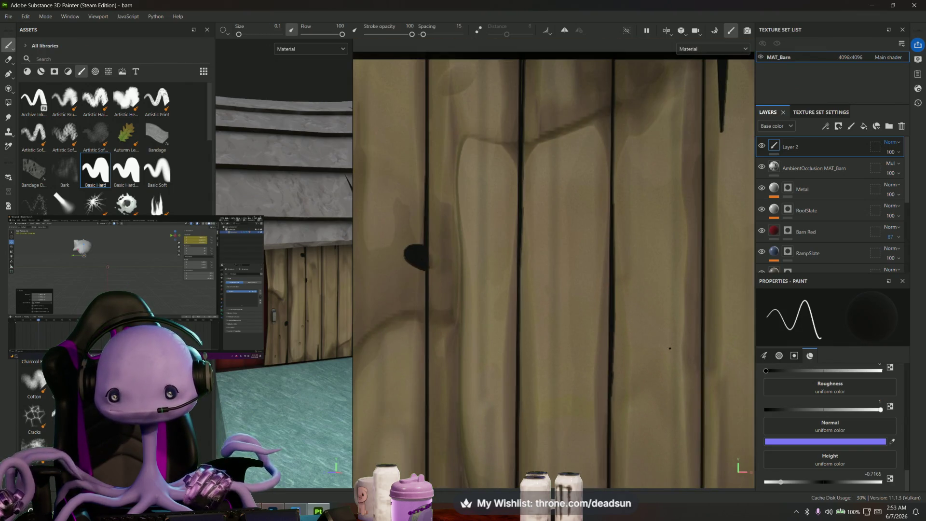
{"action": "middle_click_drag", "start_coordinate": [669, 348], "coordinate": [566, 284], "text": "alt"}
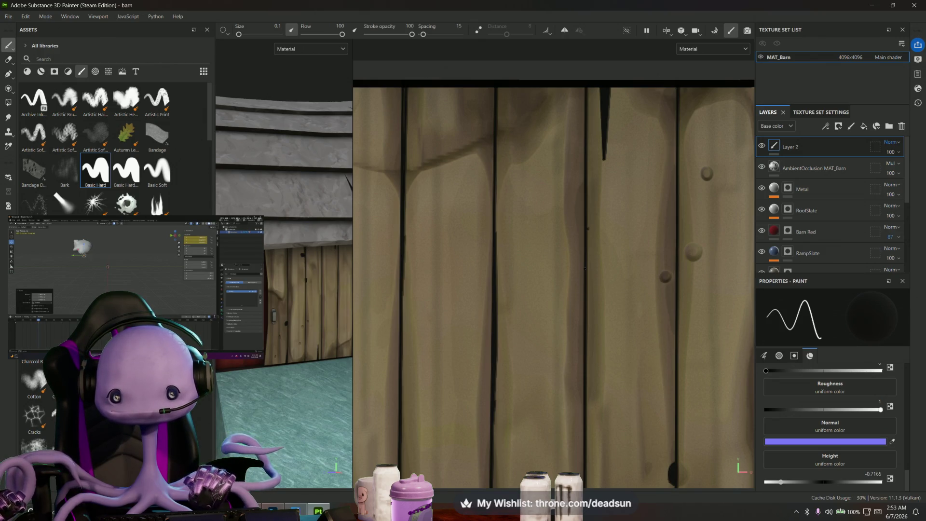
{"action": "left_click_drag", "start_coordinate": [585, 226], "coordinate": [582, 393]}
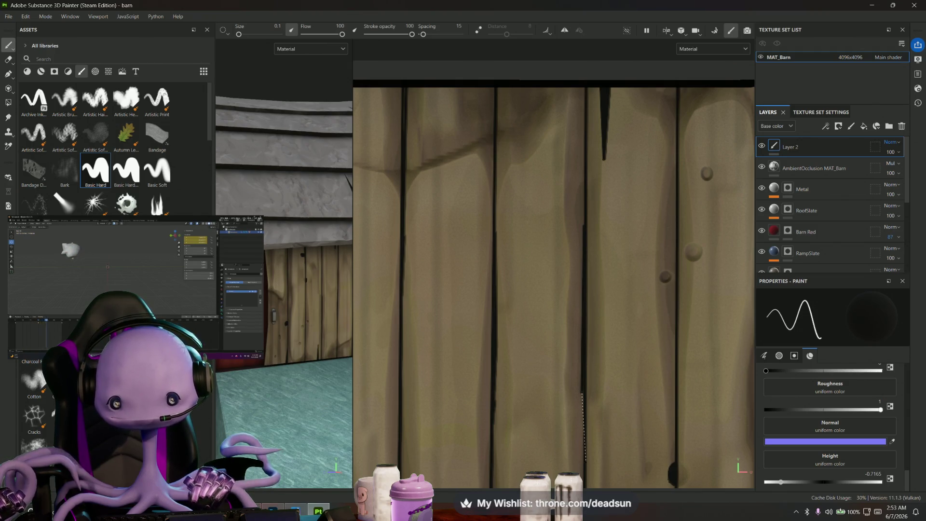
{"action": "left_click", "coordinate": [579, 470], "text": "shift"}
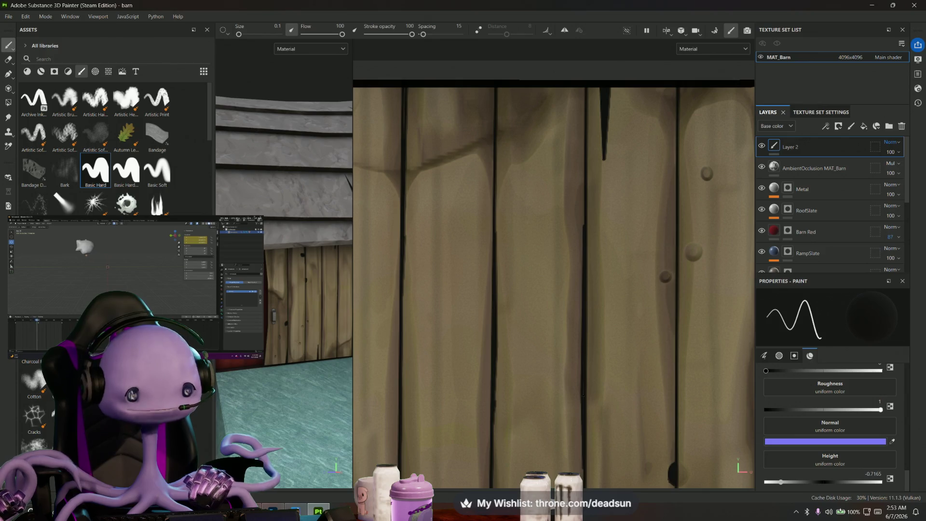
{"action": "scroll", "coordinate": [588, 420], "scroll_direction": "down", "scroll_amount": 3}
- Darken another plank seam with a straight stroke and touch up its top
{"action": "middle_click_drag", "start_coordinate": [554, 398], "coordinate": [553, 326]}
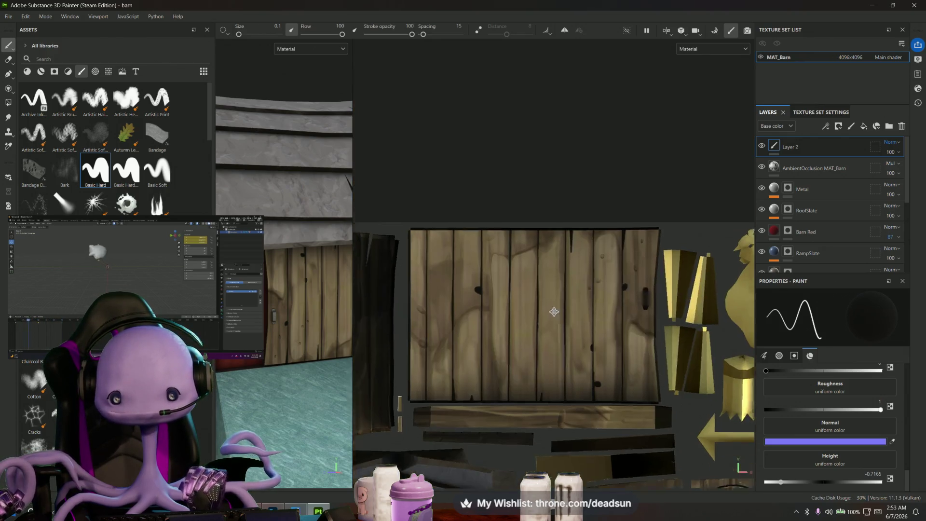
{"action": "scroll", "coordinate": [553, 290], "scroll_direction": "up", "scroll_amount": 3}
{"action": "scroll", "coordinate": [554, 290], "scroll_direction": "up", "scroll_amount": 2}
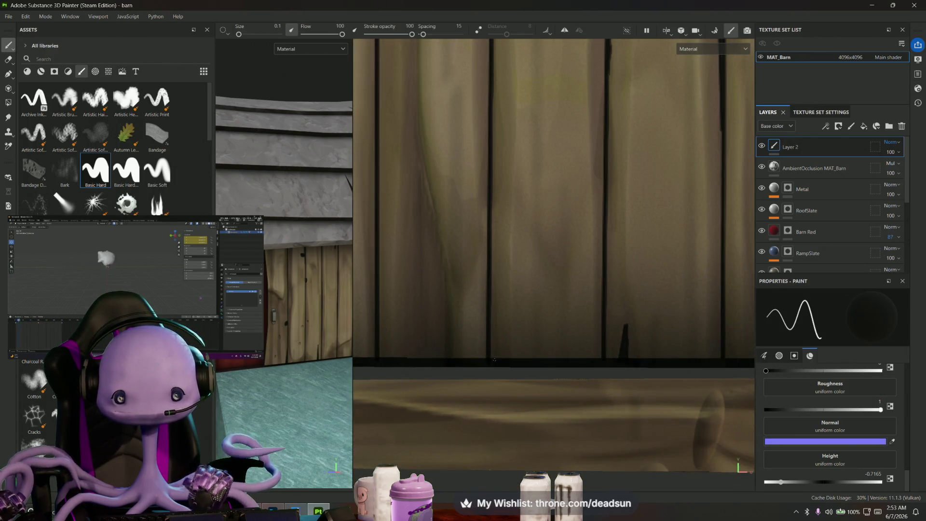
{"action": "left_click", "coordinate": [490, 216], "text": "shift"}
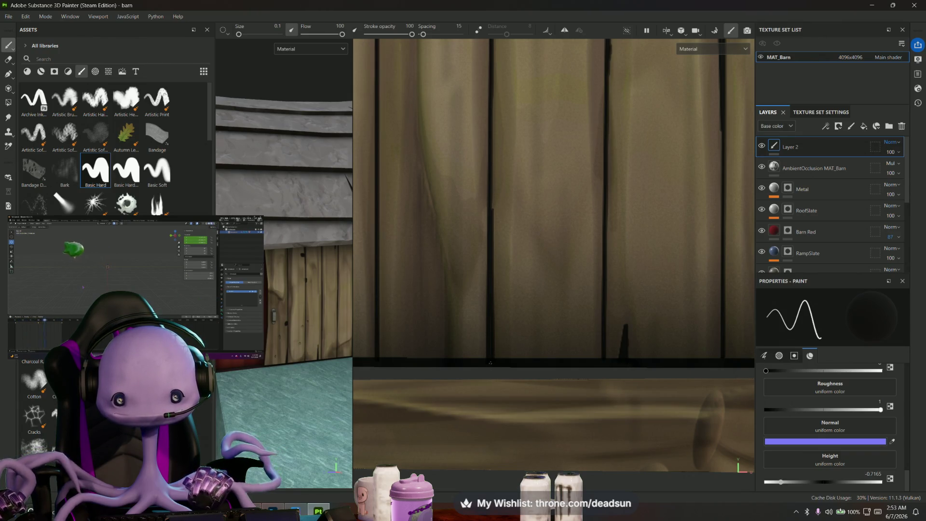
{"action": "scroll", "coordinate": [497, 235], "scroll_direction": "up", "scroll_amount": 2}
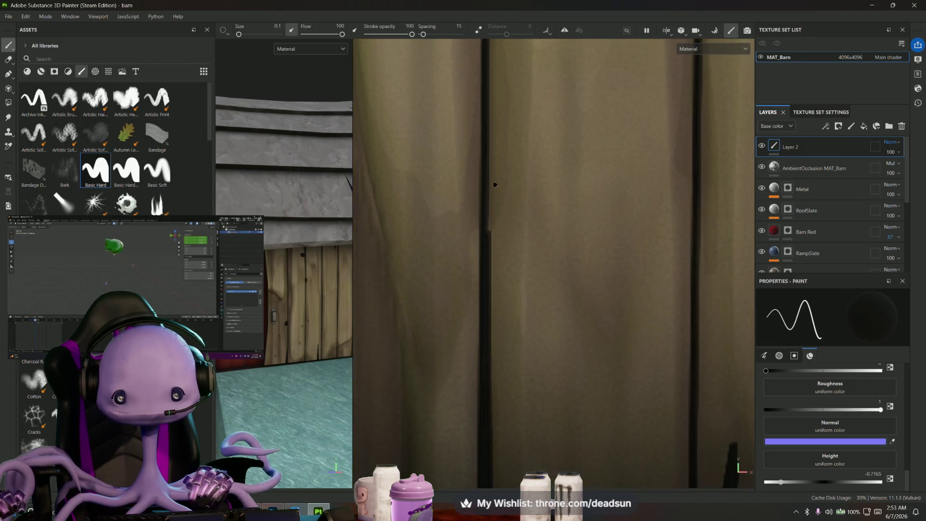
{"action": "scroll", "coordinate": [494, 241], "scroll_direction": "up", "scroll_amount": 2}
{"action": "left_click_drag", "start_coordinate": [491, 240], "coordinate": [488, 207]}
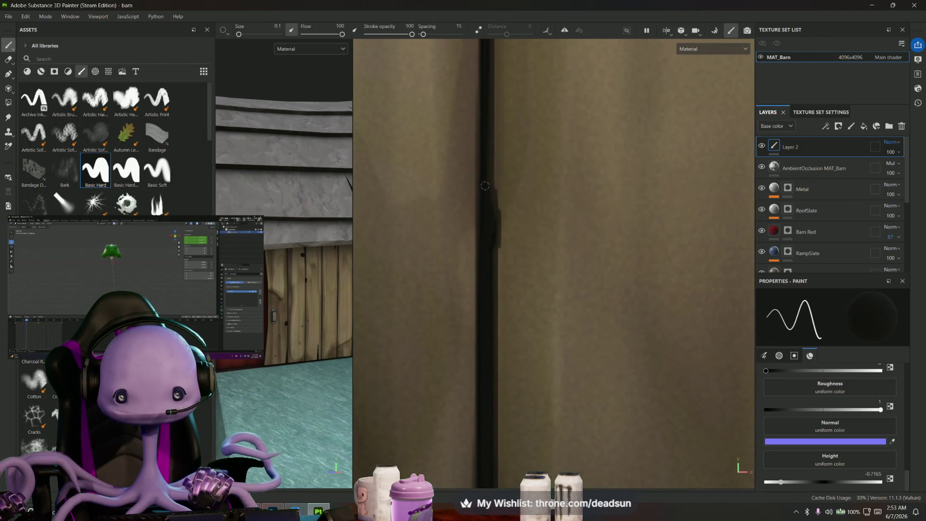
{"action": "scroll", "coordinate": [485, 172], "scroll_direction": "down", "scroll_amount": 1}
{"action": "scroll", "coordinate": [485, 171], "scroll_direction": "down", "scroll_amount": 1}
{"action": "scroll", "coordinate": [484, 172], "scroll_direction": "down", "scroll_amount": 2}
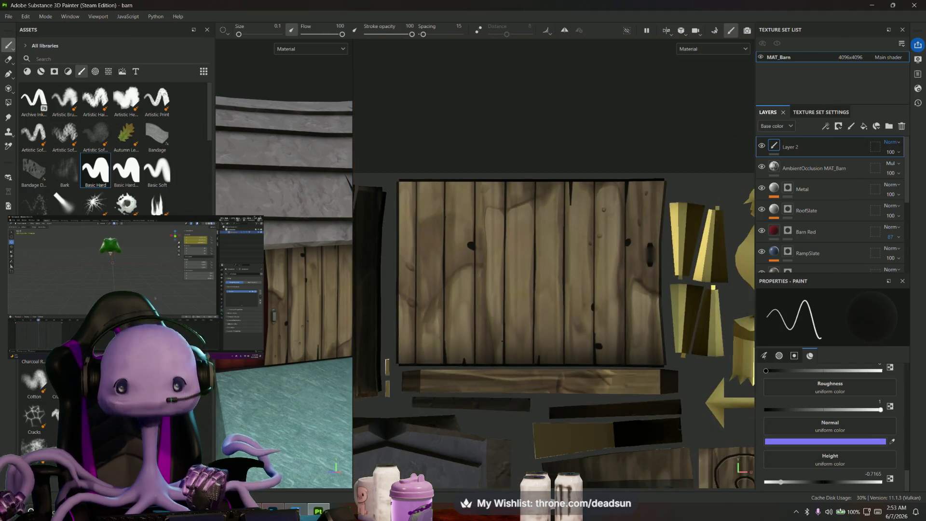
{"action": "scroll", "coordinate": [485, 171], "scroll_direction": "down", "scroll_amount": 2}
{"action": "mouse_move", "coordinate": [275, 322]}
{"action": "left_mouse_down", "text": "alt"}
{"action": "mouse_move", "coordinate": [320, 353]}
{"action": "mouse_move", "coordinate": [311, 347]}
{"action": "left_mouse_up", "text": "alt"}
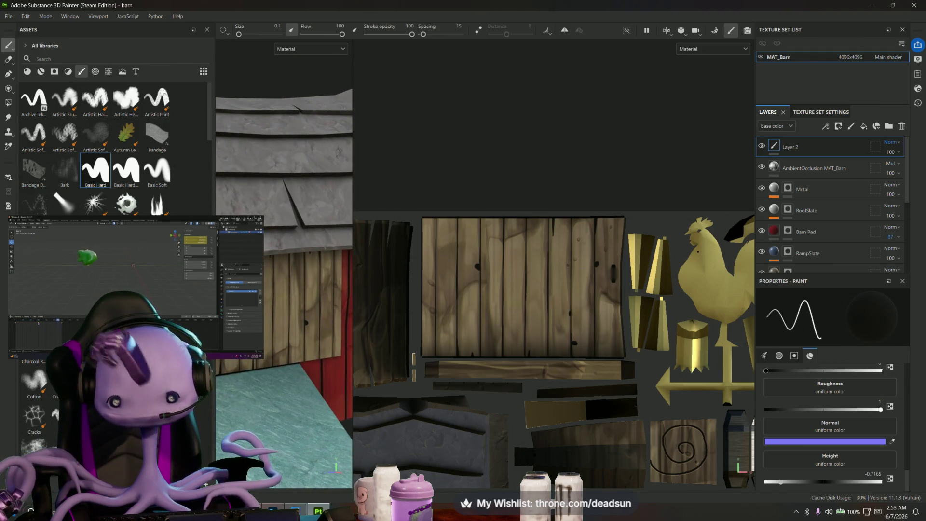
{"action": "scroll", "coordinate": [842, 216], "scroll_direction": "down", "scroll_amount": 5}
{"action": "scroll", "coordinate": [840, 221], "scroll_direction": "down", "scroll_amount": 5}
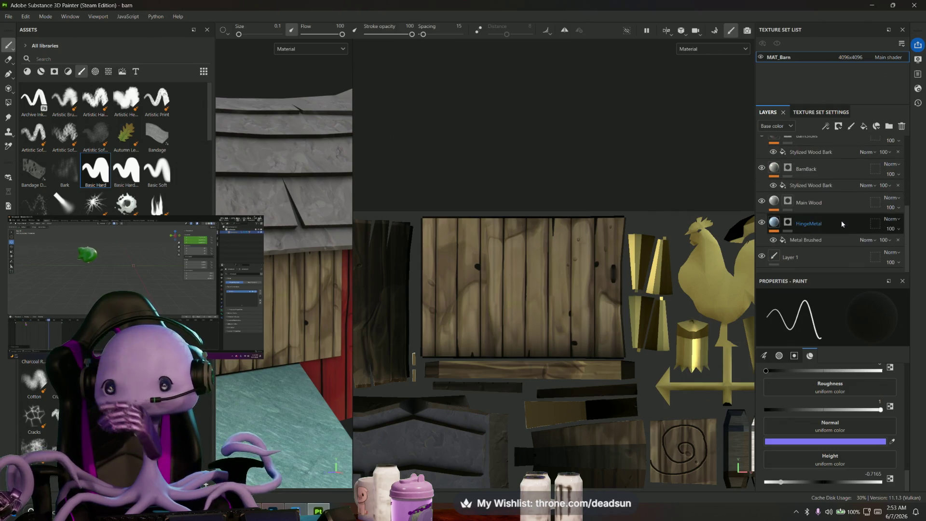
{"action": "left_click", "coordinate": [803, 237]}
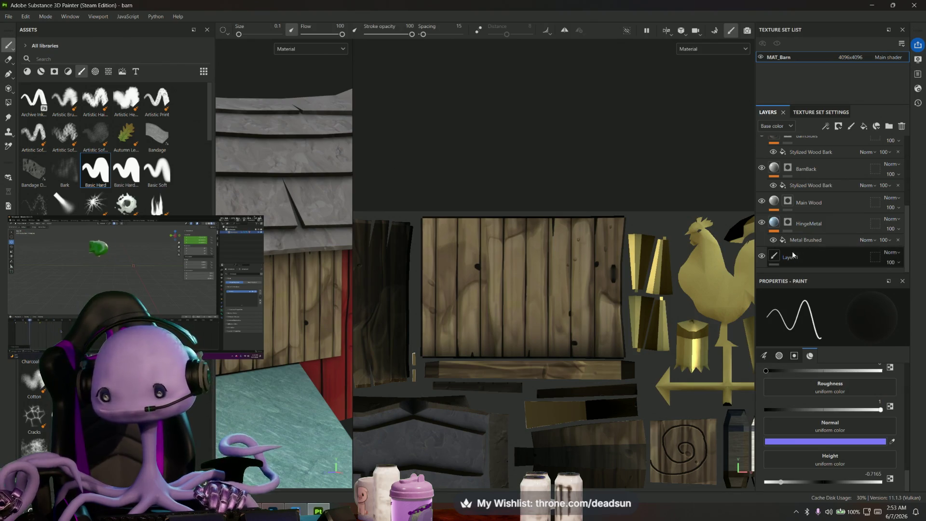
{"action": "left_click", "coordinate": [815, 226]}
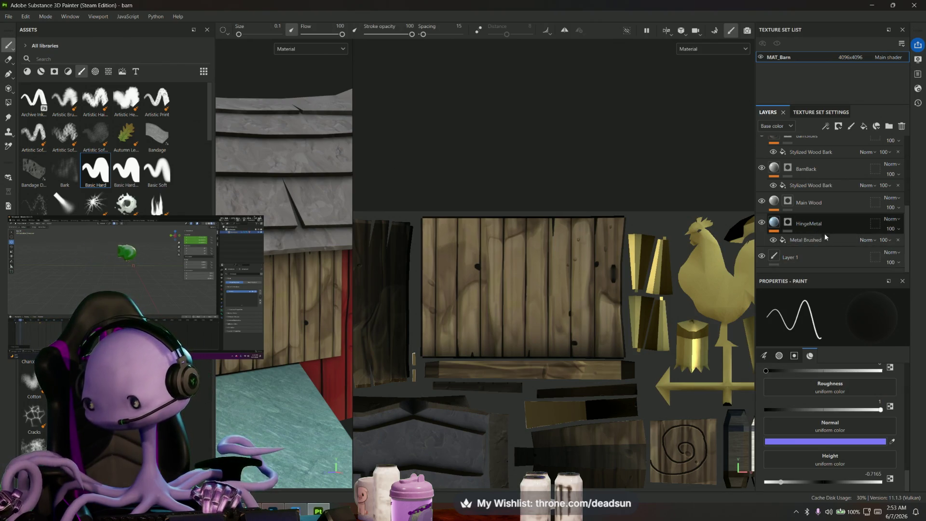
{"action": "left_click", "coordinate": [774, 202], "text": "alt"}
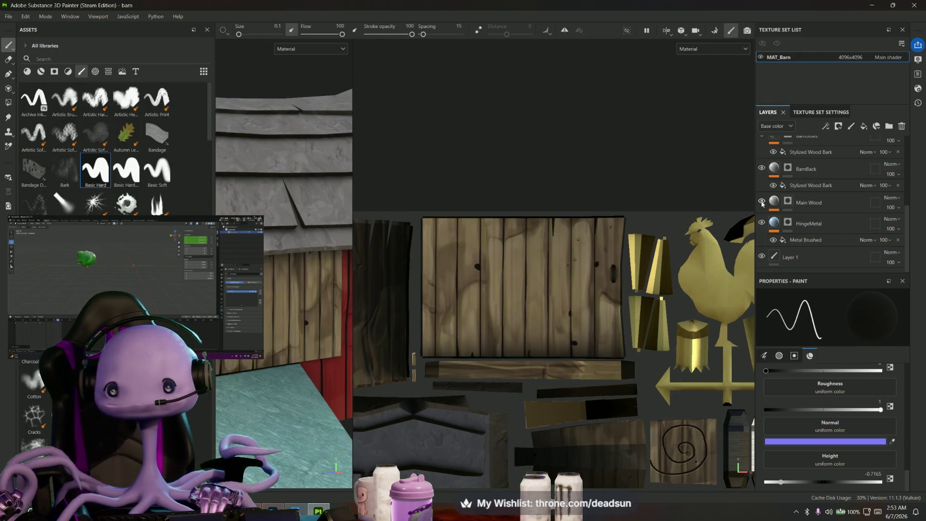
{"action": "left_click", "coordinate": [59, 59]}
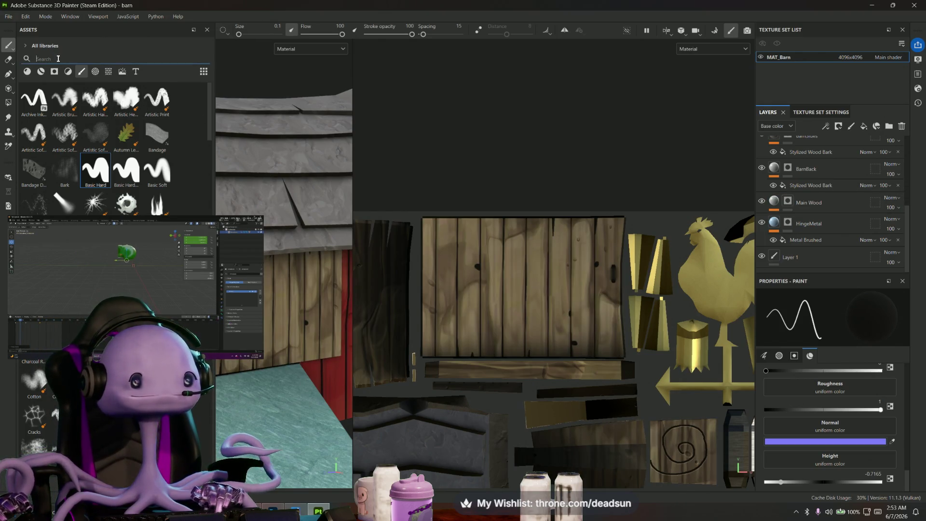
{"action": "type", "text": "wood"}
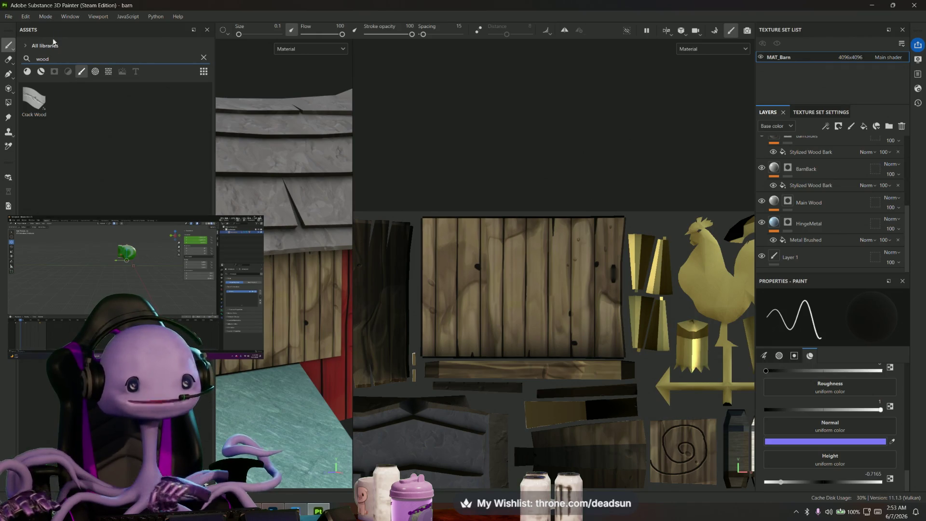
- Drag the Stylized Wood Rough material from Assets into the layer stack above Main Wood
{"action": "left_click", "coordinate": [26, 71]}
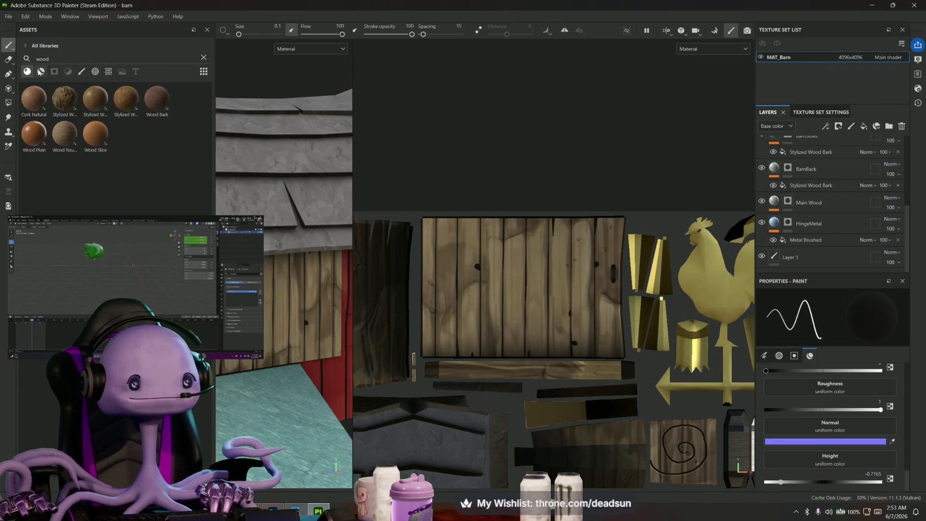
{"action": "mouse_move", "coordinate": [123, 96]}
{"action": "left_mouse_down"}
{"action": "mouse_move", "coordinate": [749, 259]}
{"action": "mouse_move", "coordinate": [798, 289]}
{"action": "left_mouse_up"}
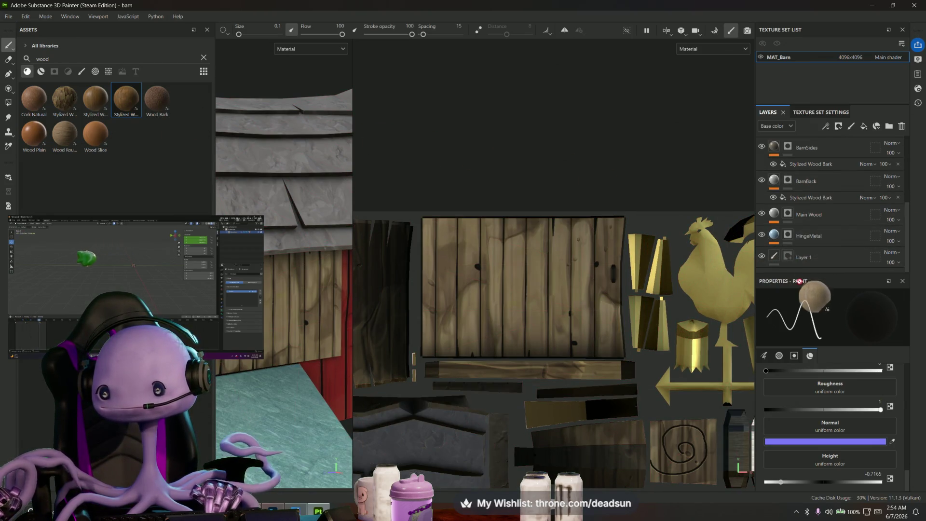
{"action": "left_click_drag", "start_coordinate": [799, 290], "coordinate": [799, 205]}
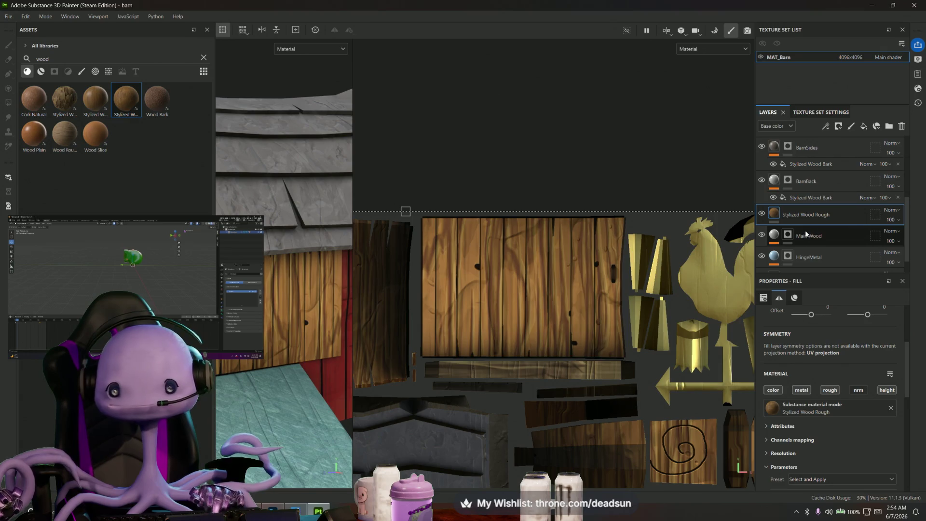
{"action": "mouse_move", "coordinate": [340, 319]}
{"action": "left_mouse_down", "text": "alt"}
{"action": "mouse_move", "coordinate": [306, 387]}
{"action": "mouse_move", "coordinate": [343, 377]}
{"action": "mouse_move", "coordinate": [331, 380]}
{"action": "left_mouse_up", "text": "alt"}
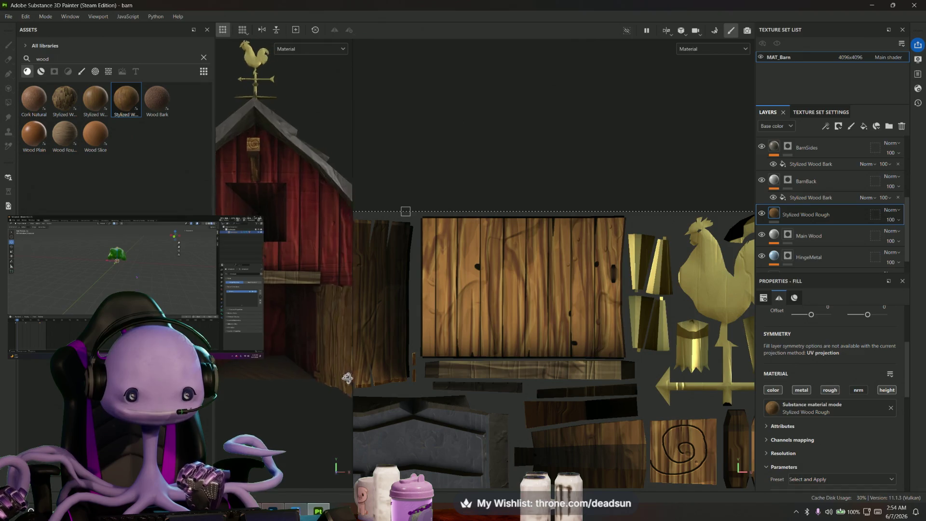
{"action": "scroll", "coordinate": [539, 348], "scroll_direction": "down", "scroll_amount": 5}
{"action": "scroll", "coordinate": [539, 348], "scroll_direction": "down", "scroll_amount": 2}
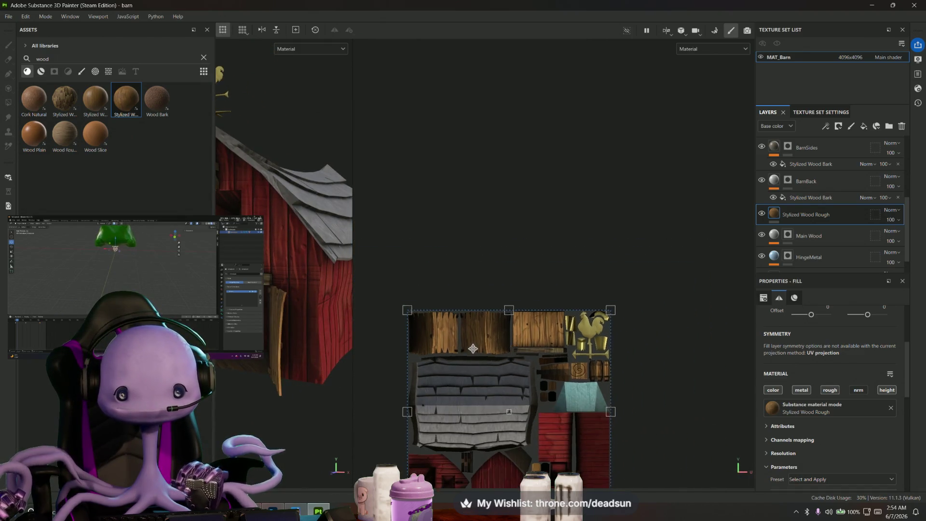
- Try rotating the wood fill's projection, then undo it and inspect the wooden wall
{"action": "middle_click_drag", "start_coordinate": [474, 348], "coordinate": [471, 244]}
{"action": "left_click_drag", "start_coordinate": [434, 254], "coordinate": [377, 401]}
{"action": "key", "text": "ctrl+z"}
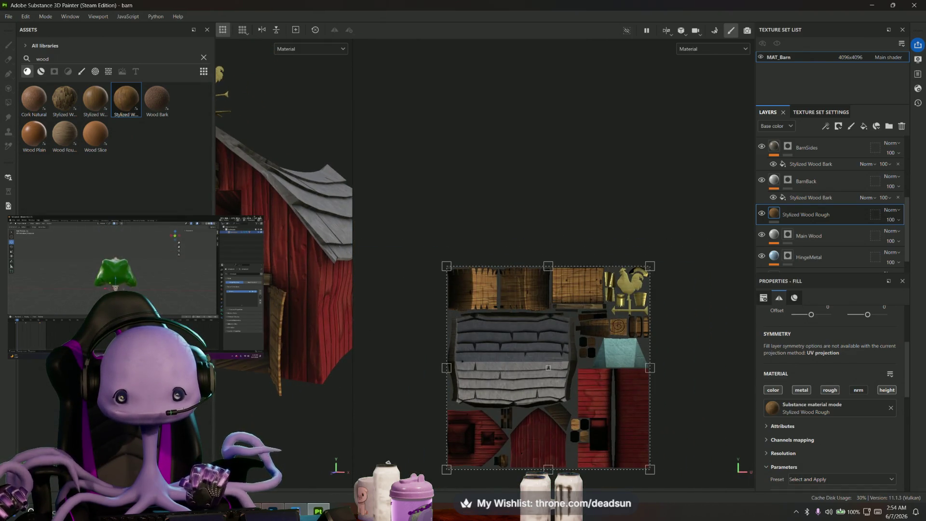
{"action": "left_click_drag", "start_coordinate": [353, 280], "coordinate": [337, 326], "text": "alt"}
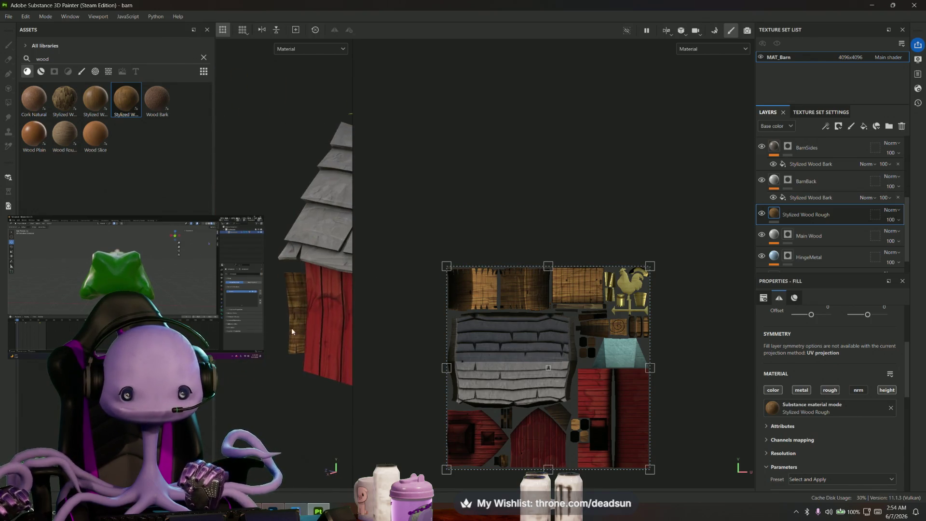
{"action": "scroll", "coordinate": [232, 297], "scroll_direction": "up", "scroll_amount": 3}
{"action": "left_click_drag", "start_coordinate": [231, 297], "coordinate": [640, 236], "text": "alt"}
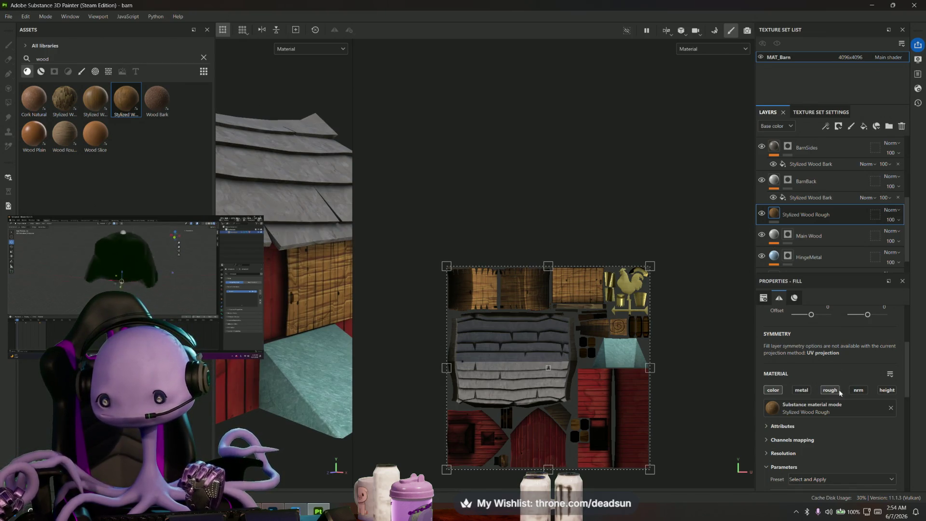
- Disable the wood fill's roughness channel, keep its colour, and set layer opacity to 67
{"action": "left_click", "coordinate": [830, 391]}
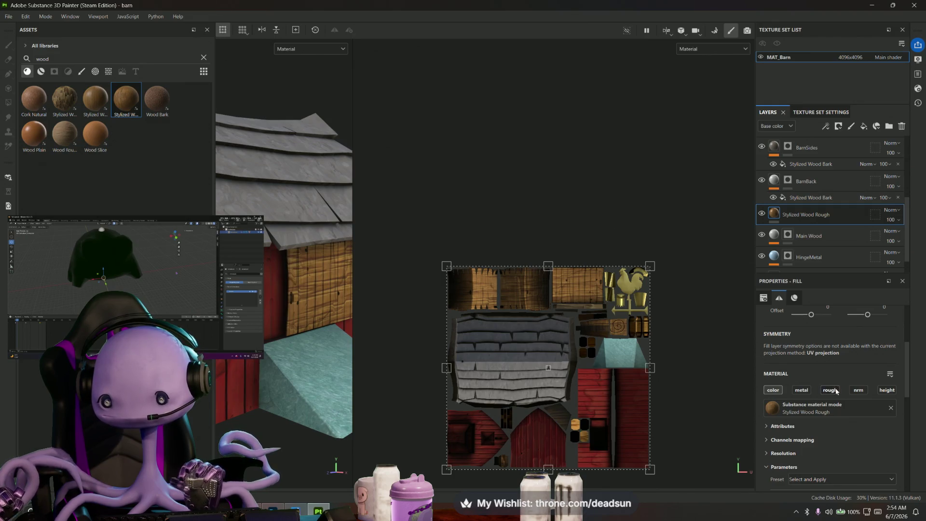
{"action": "left_click", "coordinate": [772, 390]}
{"action": "left_click", "coordinate": [772, 391]}
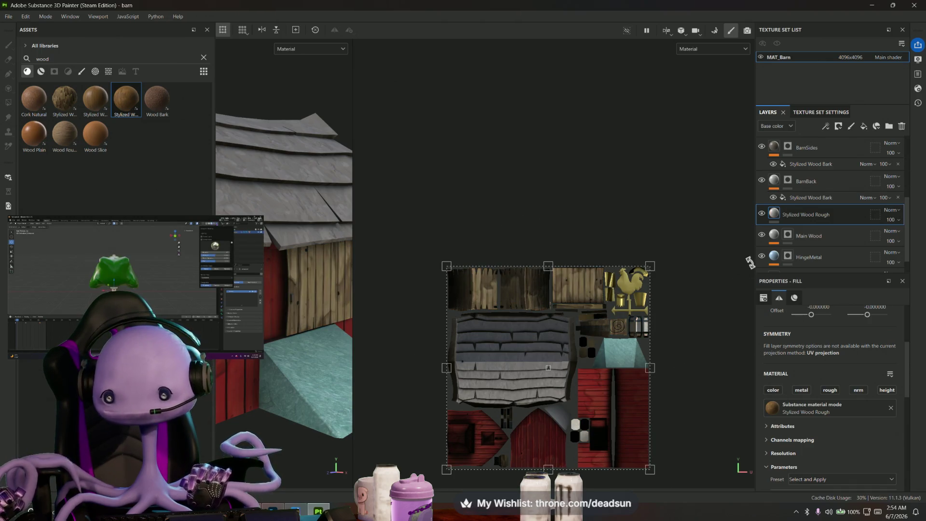
{"action": "left_click", "coordinate": [772, 391]}
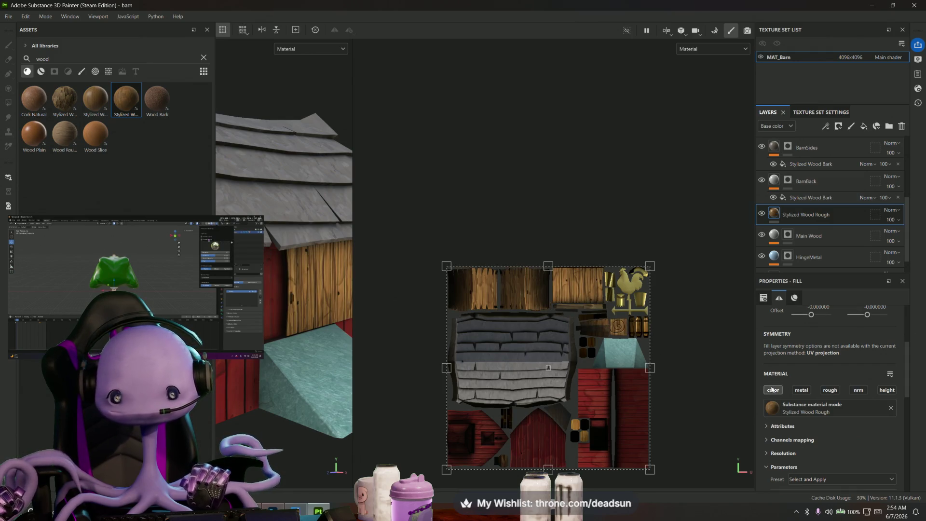
{"action": "scroll", "coordinate": [288, 312], "scroll_direction": "up", "scroll_amount": 5}
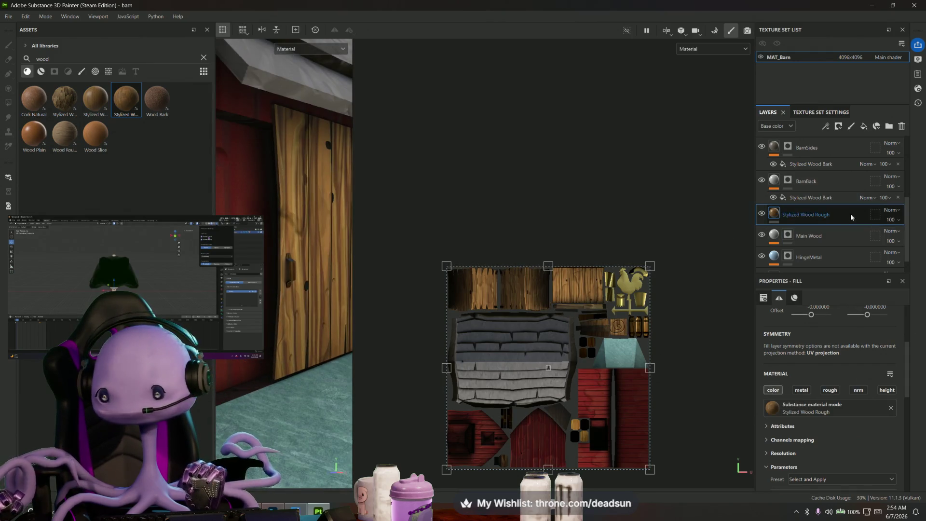
{"action": "mouse_move", "coordinate": [889, 219]}
{"action": "mouse_move", "coordinate": [902, 237]}
{"action": "left_mouse_down"}
{"action": "mouse_move", "coordinate": [893, 236]}
{"action": "mouse_move", "coordinate": [903, 238]}
{"action": "left_mouse_up"}
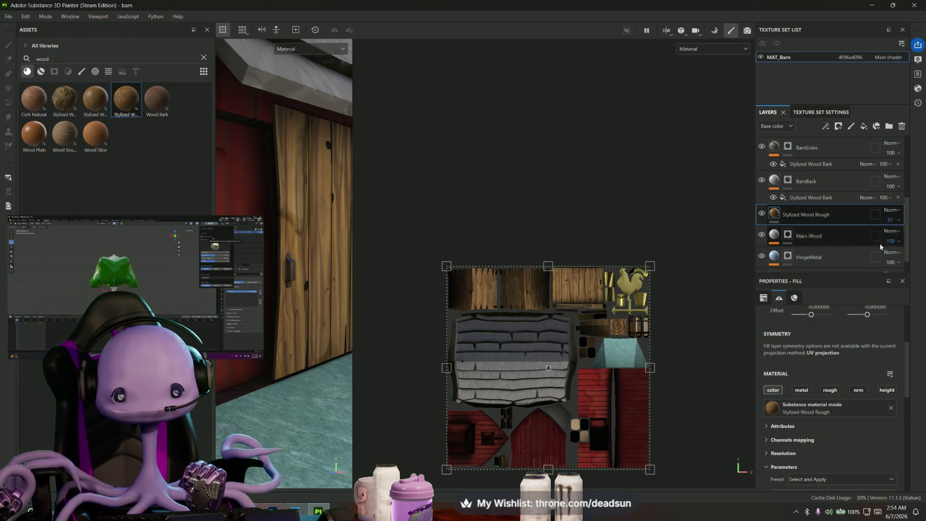
{"action": "mouse_move", "coordinate": [304, 376]}
{"action": "left_mouse_down", "text": "alt"}
{"action": "mouse_move", "coordinate": [315, 391]}
{"action": "mouse_move", "coordinate": [318, 357]}
{"action": "mouse_move", "coordinate": [275, 376]}
{"action": "left_mouse_up", "text": "alt"}
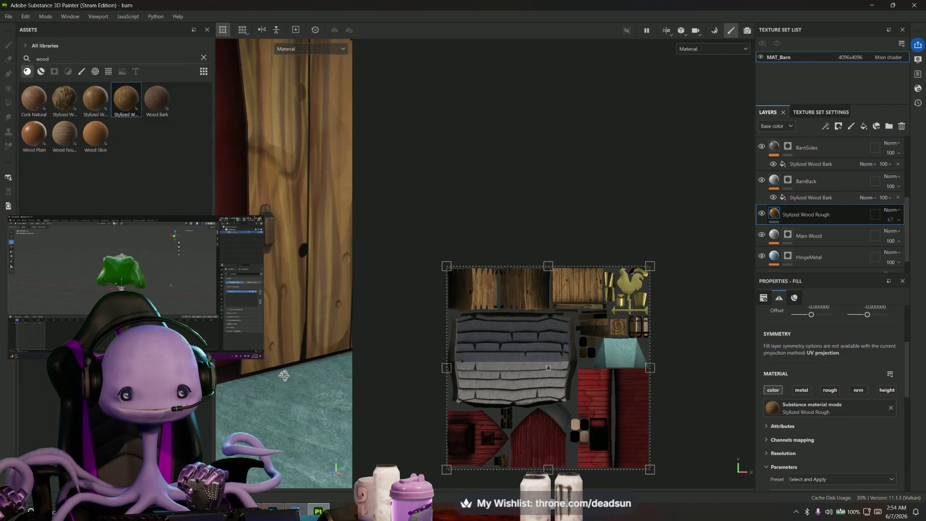
{"action": "scroll", "coordinate": [831, 235], "scroll_direction": "down", "scroll_amount": 1}
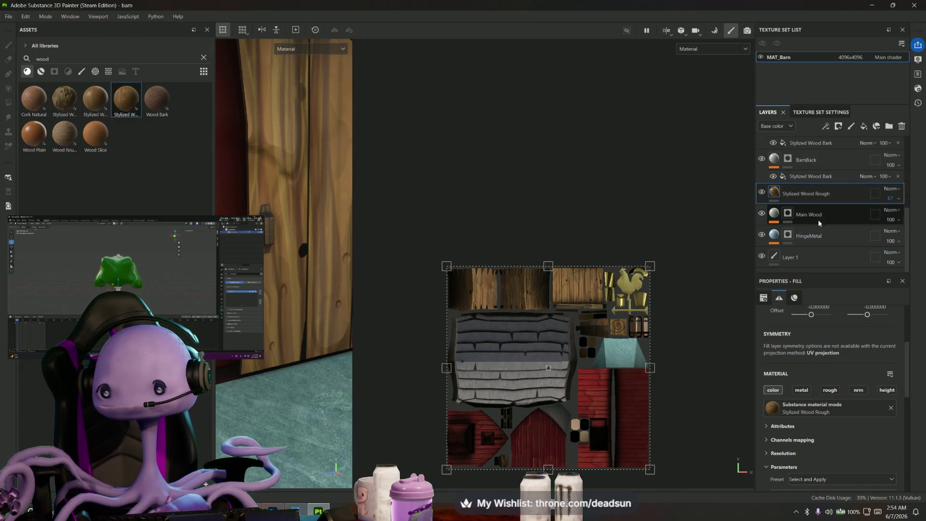
- Select the HingeMetal layer and drag it higher in the layer stack
{"action": "left_click", "coordinate": [818, 217]}
{"action": "left_click_drag", "start_coordinate": [824, 236], "coordinate": [830, 163]}
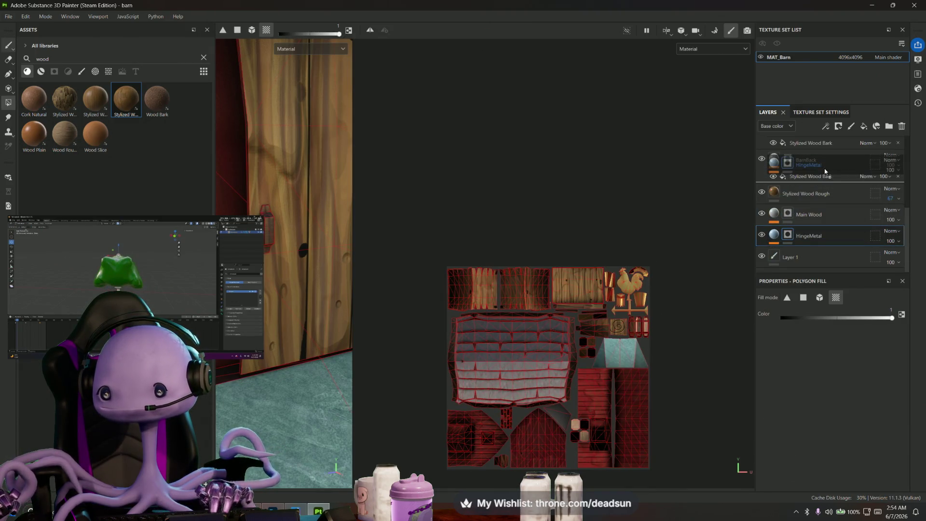
- Enlarge the 3D viewport and orbit to an angled view of the barn door, returning to Paint
{"action": "mouse_move", "coordinate": [343, 298]}
{"action": "left_mouse_down", "text": "alt"}
{"action": "mouse_move", "coordinate": [331, 322]}
{"action": "mouse_move", "coordinate": [352, 301]}
{"action": "mouse_move", "coordinate": [306, 316]}
{"action": "mouse_move", "coordinate": [399, 300]}
{"action": "mouse_move", "coordinate": [383, 307]}
{"action": "left_mouse_up", "text": "alt"}
{"action": "left_click_drag", "start_coordinate": [330, 292], "coordinate": [308, 331], "text": "alt"}
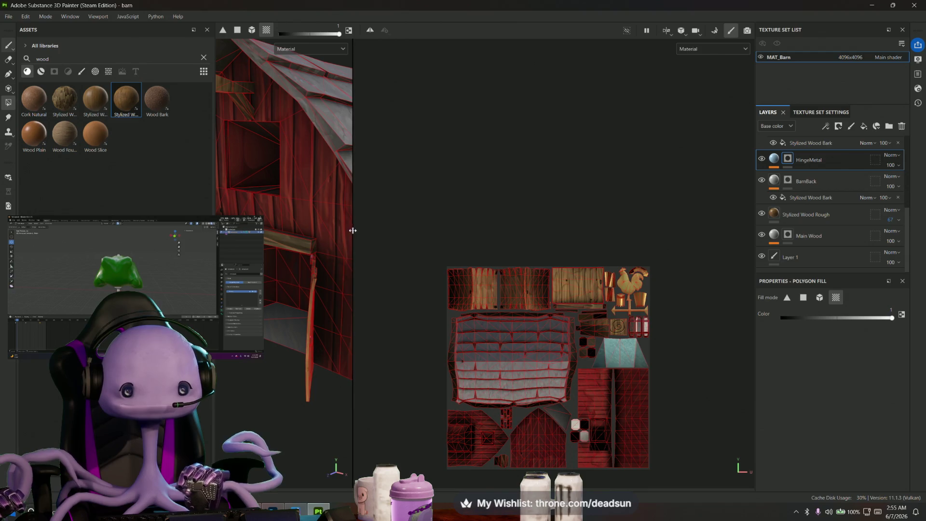
{"action": "left_click_drag", "start_coordinate": [374, 233], "coordinate": [625, 242]}
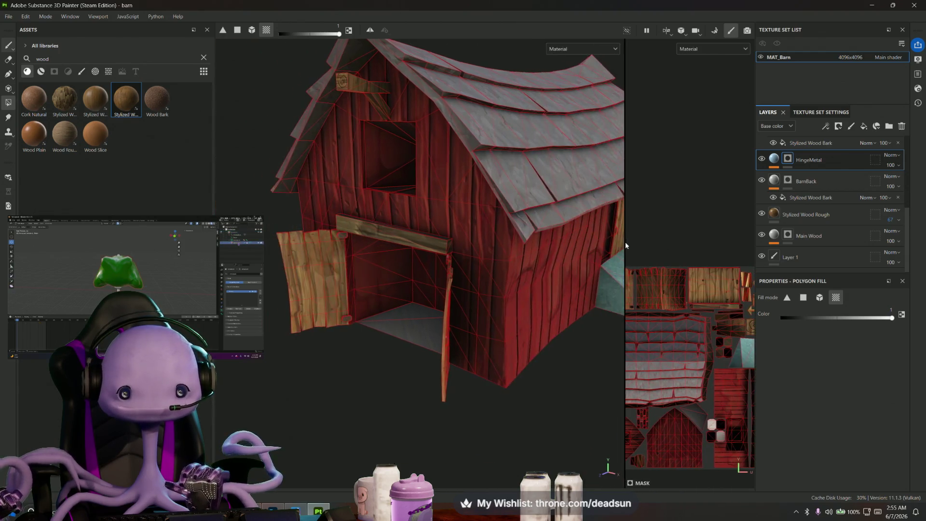
{"action": "scroll", "coordinate": [493, 293], "scroll_direction": "up", "scroll_amount": 3}
{"action": "mouse_move", "coordinate": [493, 292]}
{"action": "left_mouse_down", "text": "alt"}
{"action": "mouse_move", "coordinate": [483, 227]}
{"action": "mouse_move", "coordinate": [547, 268]}
{"action": "mouse_move", "coordinate": [434, 279]}
{"action": "left_mouse_up", "text": "alt"}
{"action": "scroll", "coordinate": [370, 280], "scroll_direction": "up", "scroll_amount": 3}
{"action": "scroll", "coordinate": [370, 279], "scroll_direction": "down", "scroll_amount": 3}
{"action": "mouse_move", "coordinate": [370, 281]}
{"action": "left_mouse_down", "text": "alt"}
{"action": "mouse_move", "coordinate": [320, 268]}
{"action": "mouse_move", "coordinate": [378, 272]}
{"action": "mouse_move", "coordinate": [452, 306]}
{"action": "mouse_move", "coordinate": [592, 273]}
{"action": "left_mouse_up", "text": "alt"}
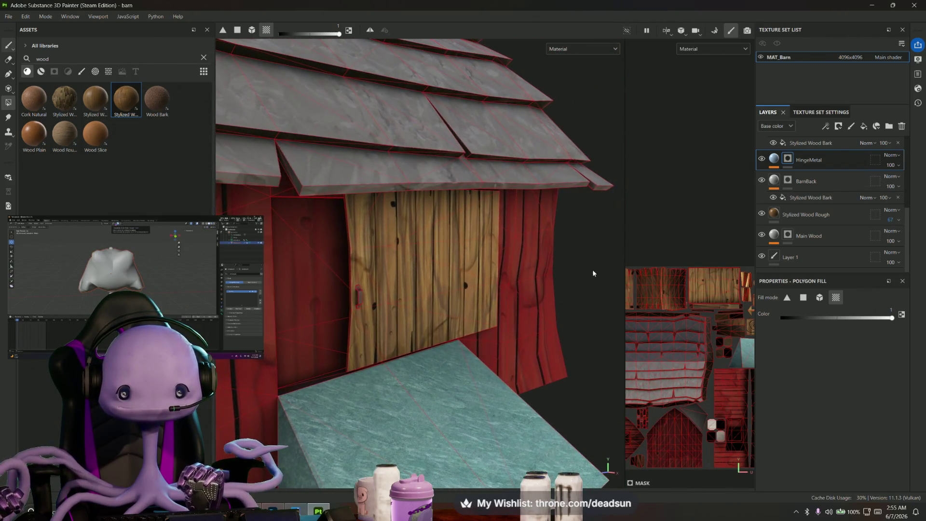
{"action": "left_click", "coordinate": [8, 45]}
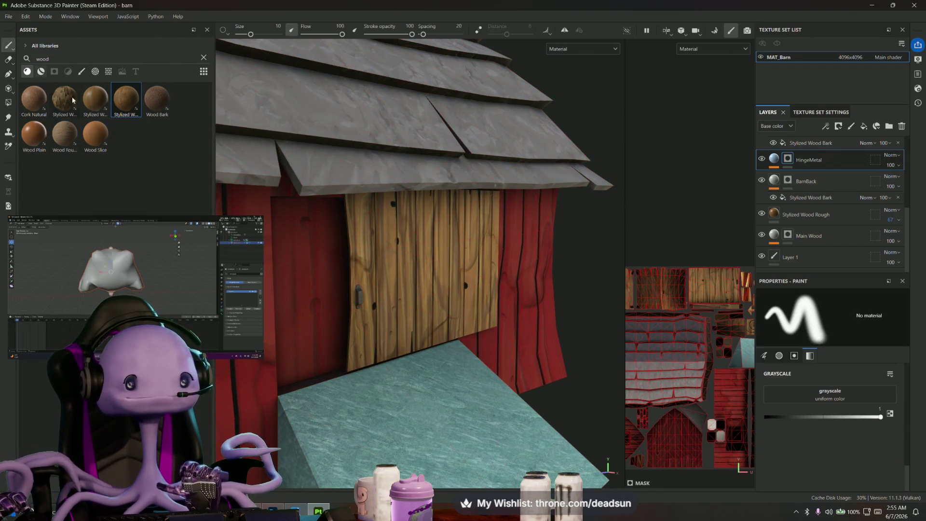
{"action": "scroll", "coordinate": [423, 310], "scroll_direction": "down", "scroll_amount": 5}
{"action": "mouse_move", "coordinate": [424, 310]}
{"action": "left_mouse_down", "text": "alt"}
{"action": "mouse_move", "coordinate": [424, 351]}
{"action": "mouse_move", "coordinate": [463, 366]}
{"action": "mouse_move", "coordinate": [420, 362]}
{"action": "left_mouse_up", "text": "alt"}
{"action": "scroll", "coordinate": [446, 366], "scroll_direction": "up", "scroll_amount": 3}
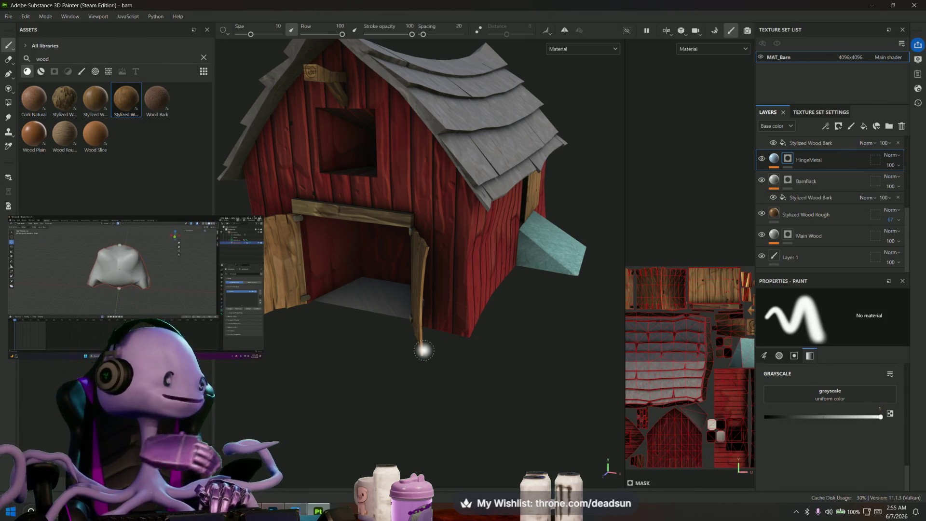
{"action": "scroll", "coordinate": [467, 198], "scroll_direction": "down", "scroll_amount": 2}
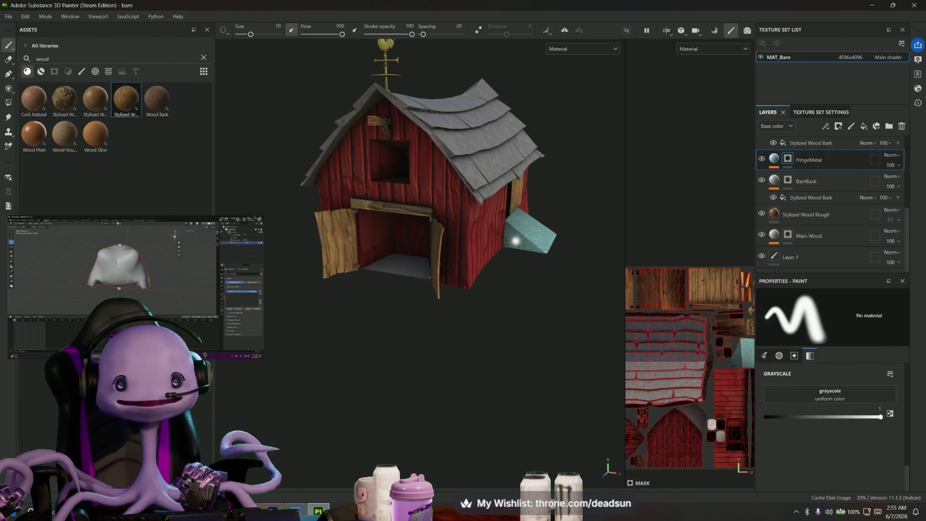
{"action": "left_click_drag", "start_coordinate": [516, 239], "coordinate": [424, 145], "text": "alt"}
{"action": "scroll", "coordinate": [455, 195], "scroll_direction": "up", "scroll_amount": 3}
{"action": "scroll", "coordinate": [501, 217], "scroll_direction": "up", "scroll_amount": 3}
{"action": "mouse_move", "coordinate": [502, 217]}
{"action": "left_mouse_down", "text": "alt"}
{"action": "mouse_move", "coordinate": [322, 215]}
{"action": "mouse_move", "coordinate": [497, 207]}
{"action": "mouse_move", "coordinate": [399, 234]}
{"action": "mouse_move", "coordinate": [440, 229]}
{"action": "left_mouse_up", "text": "alt"}
{"action": "scroll", "coordinate": [356, 266], "scroll_direction": "up", "scroll_amount": 3}
{"action": "mouse_move", "coordinate": [356, 267]}
{"action": "left_mouse_down", "text": "alt"}
{"action": "mouse_move", "coordinate": [407, 244]}
{"action": "mouse_move", "coordinate": [411, 228]}
{"action": "mouse_move", "coordinate": [393, 244]}
{"action": "mouse_move", "coordinate": [399, 263]}
{"action": "mouse_move", "coordinate": [370, 287]}
{"action": "mouse_move", "coordinate": [491, 265]}
{"action": "mouse_move", "coordinate": [429, 248]}
{"action": "mouse_move", "coordinate": [446, 211]}
{"action": "mouse_move", "coordinate": [486, 203]}
{"action": "mouse_move", "coordinate": [470, 231]}
{"action": "mouse_move", "coordinate": [480, 224]}
{"action": "mouse_move", "coordinate": [477, 181]}
{"action": "mouse_move", "coordinate": [468, 211]}
{"action": "mouse_move", "coordinate": [480, 234]}
{"action": "mouse_move", "coordinate": [415, 215]}
{"action": "mouse_move", "coordinate": [428, 198]}
{"action": "mouse_move", "coordinate": [467, 191]}
{"action": "mouse_move", "coordinate": [379, 261]}
{"action": "mouse_move", "coordinate": [362, 311]}
{"action": "mouse_move", "coordinate": [378, 313]}
{"action": "mouse_move", "coordinate": [327, 254]}
{"action": "mouse_move", "coordinate": [407, 254]}
{"action": "mouse_move", "coordinate": [409, 227]}
{"action": "mouse_move", "coordinate": [389, 264]}
{"action": "mouse_move", "coordinate": [405, 293]}
{"action": "left_mouse_up", "text": "alt"}
{"action": "scroll", "coordinate": [371, 287], "scroll_direction": "down", "scroll_amount": 3}
{"action": "scroll", "coordinate": [483, 245], "scroll_direction": "up", "scroll_amount": 2}
{"action": "scroll", "coordinate": [418, 281], "scroll_direction": "down", "scroll_amount": 2}
{"action": "scroll", "coordinate": [806, 175], "scroll_direction": "up", "scroll_amount": 5}
{"action": "left_click", "coordinate": [815, 147]}
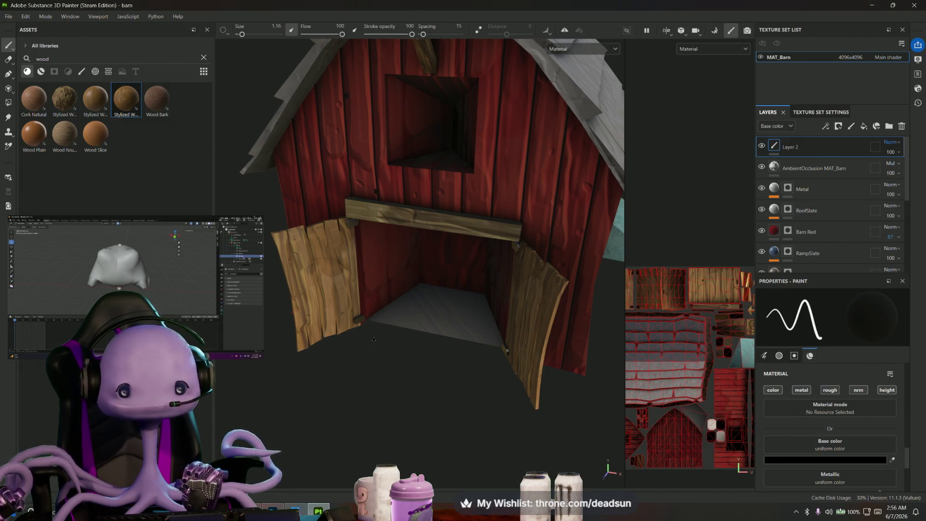
{"action": "scroll", "coordinate": [385, 352], "scroll_direction": "up", "scroll_amount": 5}
- Frame the zigzag-edged door planks up close in the 3D view and the UV view, facing the camera
{"action": "mouse_move", "coordinate": [347, 376]}
{"action": "left_mouse_down", "text": "alt"}
{"action": "mouse_move", "coordinate": [414, 399]}
{"action": "mouse_move", "coordinate": [384, 346]}
{"action": "mouse_move", "coordinate": [381, 384]}
{"action": "left_mouse_up", "text": "alt"}
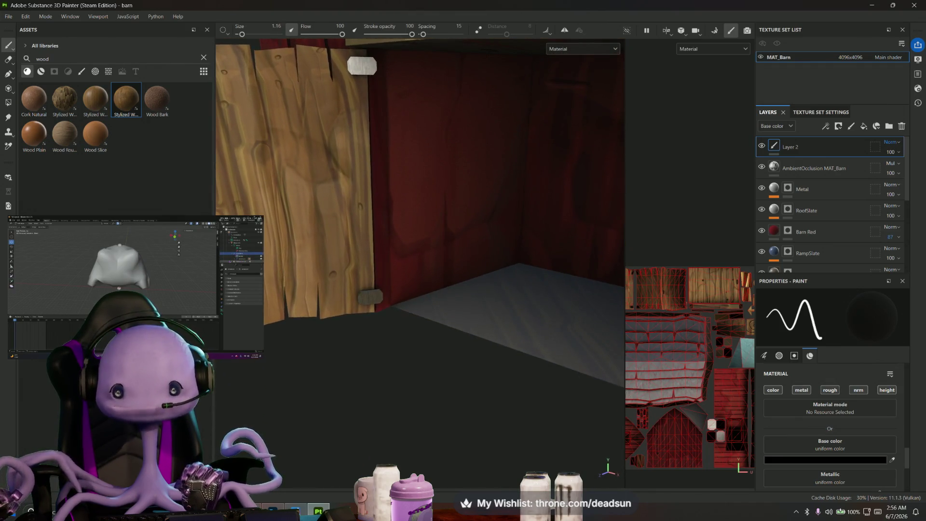
{"action": "scroll", "coordinate": [681, 260], "scroll_direction": "up", "scroll_amount": 2}
{"action": "scroll", "coordinate": [681, 260], "scroll_direction": "up", "scroll_amount": 2}
{"action": "scroll", "coordinate": [681, 260], "scroll_direction": "up", "scroll_amount": 2}
{"action": "scroll", "coordinate": [681, 260], "scroll_direction": "up", "scroll_amount": 2}
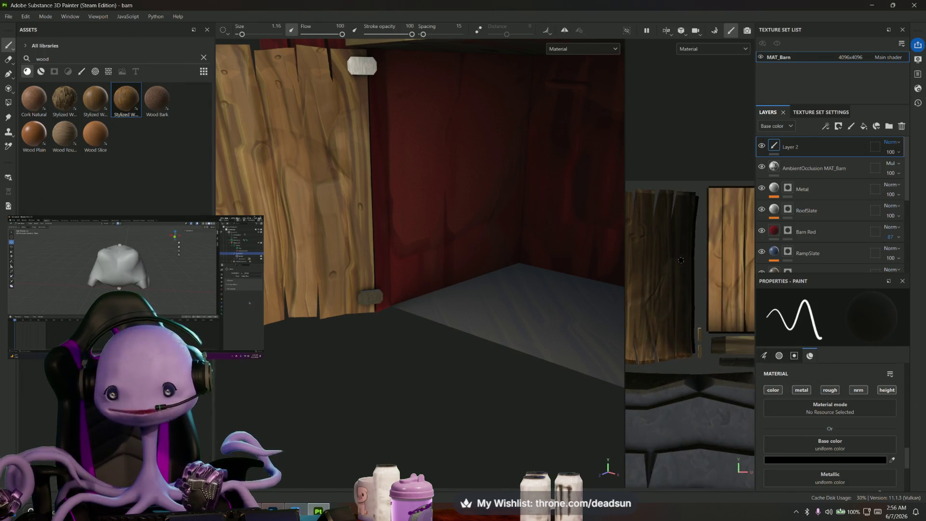
{"action": "scroll", "coordinate": [681, 260], "scroll_direction": "up", "scroll_amount": 2}
{"action": "scroll", "coordinate": [680, 260], "scroll_direction": "up", "scroll_amount": 1}
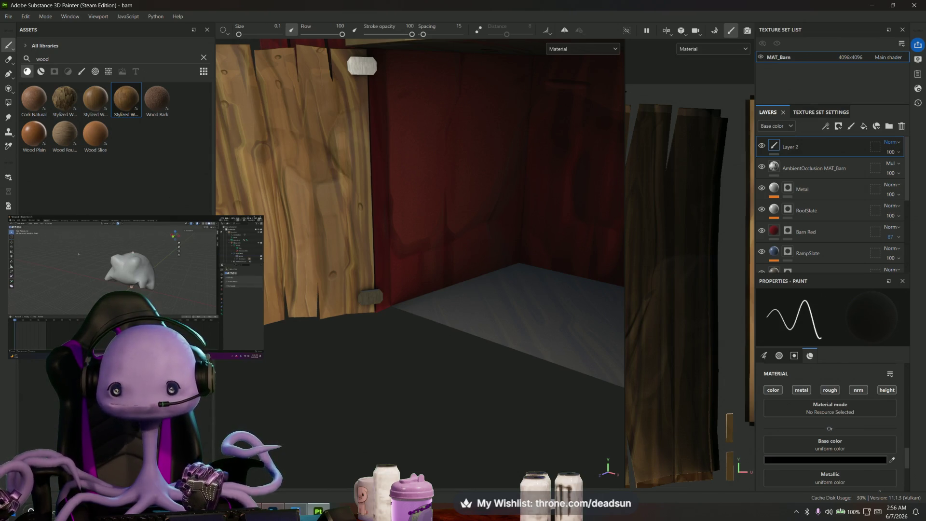
{"action": "left_click_drag", "start_coordinate": [624, 91], "coordinate": [367, 92]}
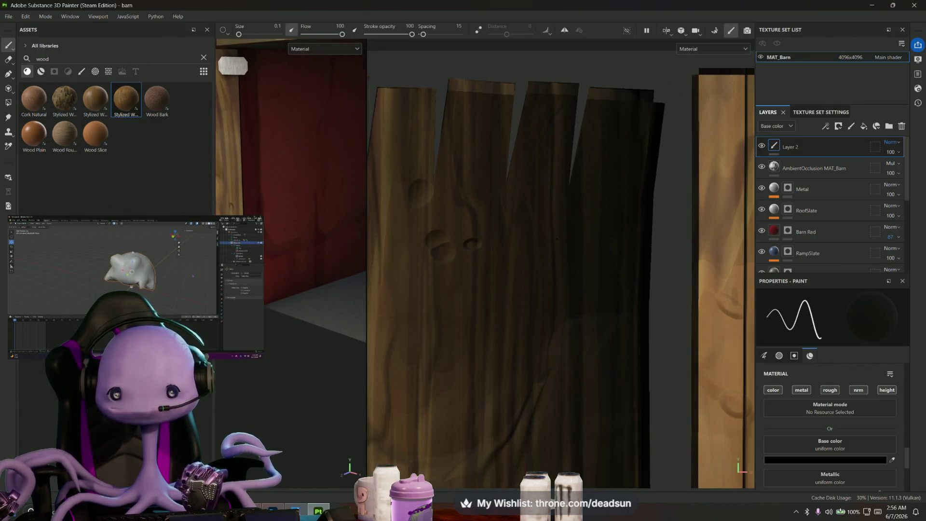
{"action": "scroll", "coordinate": [463, 97], "scroll_direction": "up", "scroll_amount": 2}
{"action": "mouse_move", "coordinate": [462, 97]}
{"action": "middle_mouse_down"}
{"action": "mouse_move", "coordinate": [457, 40]}
{"action": "mouse_move", "coordinate": [541, 57]}
{"action": "middle_mouse_up"}
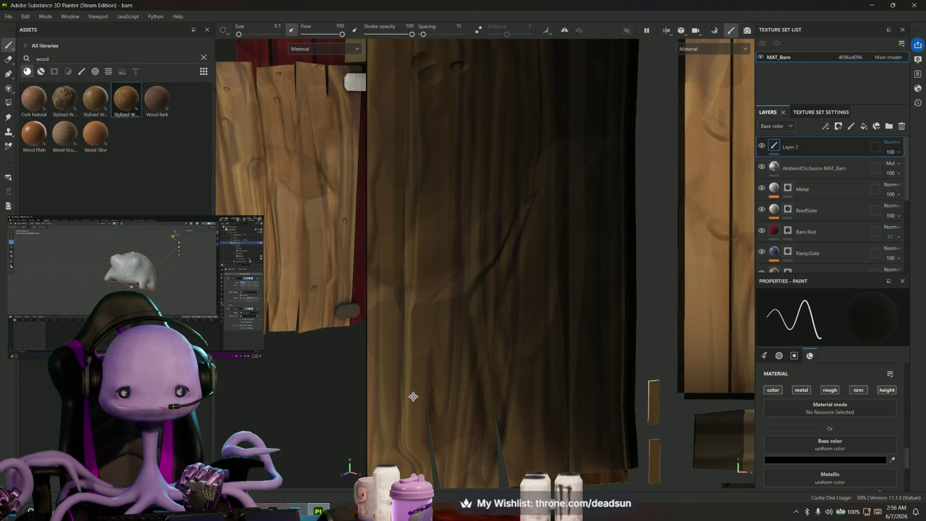
{"action": "scroll", "coordinate": [419, 402], "scroll_direction": "down", "scroll_amount": 2}
{"action": "mouse_move", "coordinate": [304, 218]}
{"action": "left_mouse_down", "text": "alt"}
{"action": "mouse_move", "coordinate": [379, 404]}
{"action": "mouse_move", "coordinate": [314, 393]}
{"action": "mouse_move", "coordinate": [301, 401]}
{"action": "left_mouse_up", "text": "alt"}
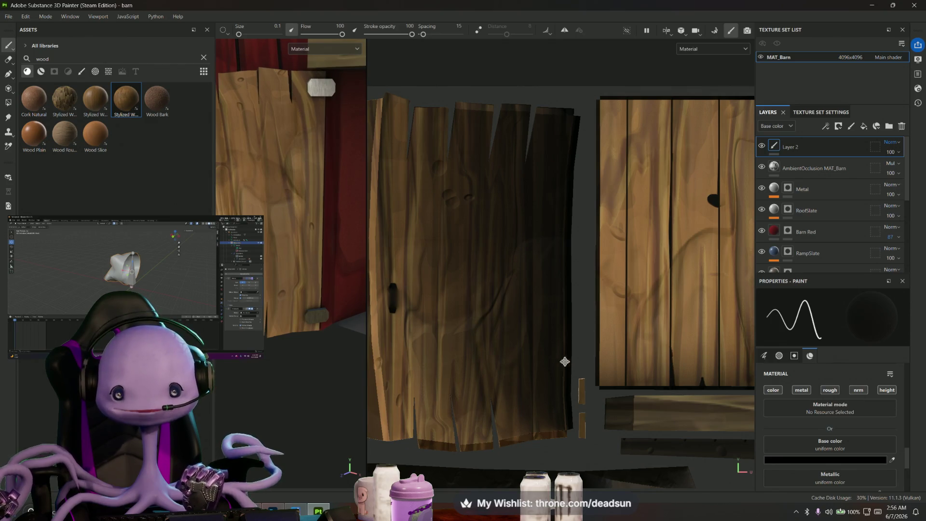
{"action": "scroll", "coordinate": [564, 360], "scroll_direction": "up", "scroll_amount": 2}
{"action": "mouse_move", "coordinate": [569, 365]}
{"action": "left_mouse_down", "text": "alt"}
{"action": "mouse_move", "coordinate": [678, 364]}
{"action": "mouse_move", "coordinate": [634, 366]}
{"action": "mouse_move", "coordinate": [580, 210]}
{"action": "left_mouse_up", "text": "alt"}
{"action": "scroll", "coordinate": [580, 211], "scroll_direction": "up", "scroll_amount": 3}
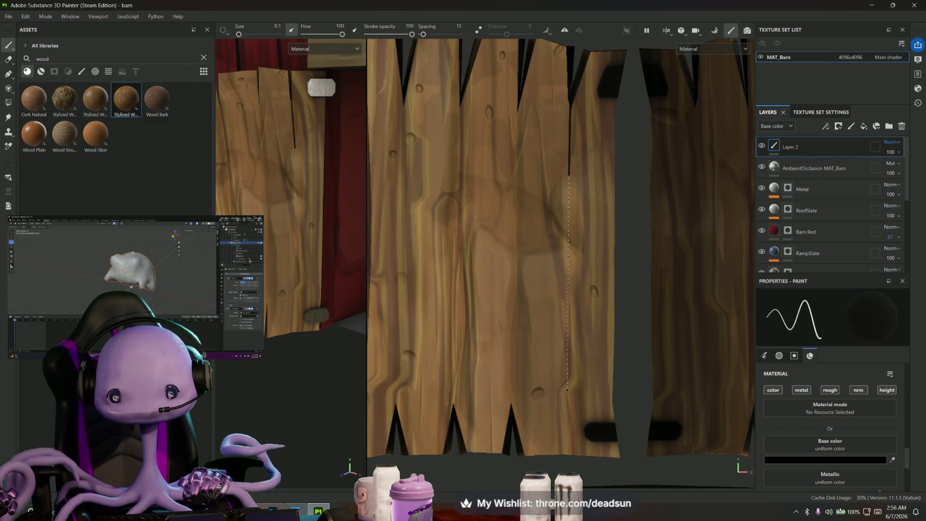
- Paint straight dark lines down two seams between the door planks on Layer 2
{"action": "left_click_drag", "start_coordinate": [565, 390], "coordinate": [560, 420]}
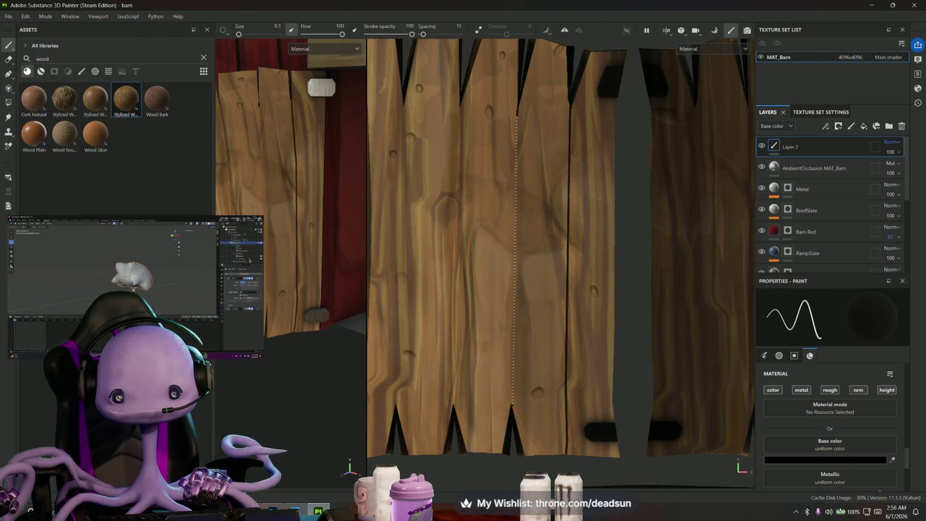
{"action": "left_click", "coordinate": [512, 405], "text": "shift"}
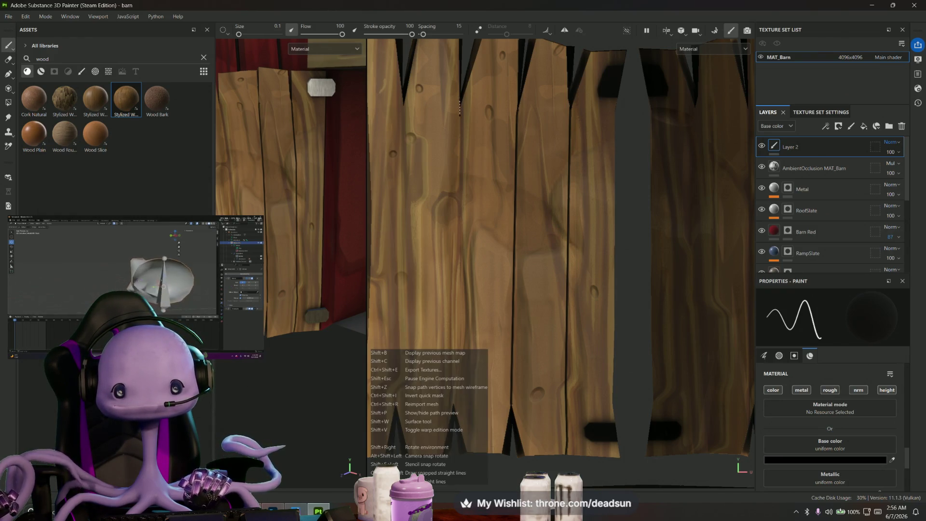
{"action": "left_click", "coordinate": [461, 115]}
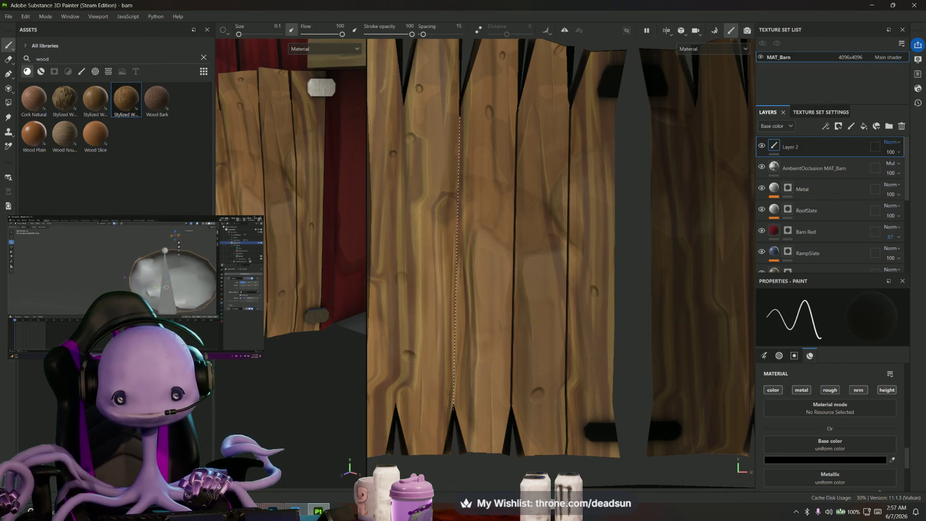
{"action": "left_click", "coordinate": [459, 426], "text": "shift"}
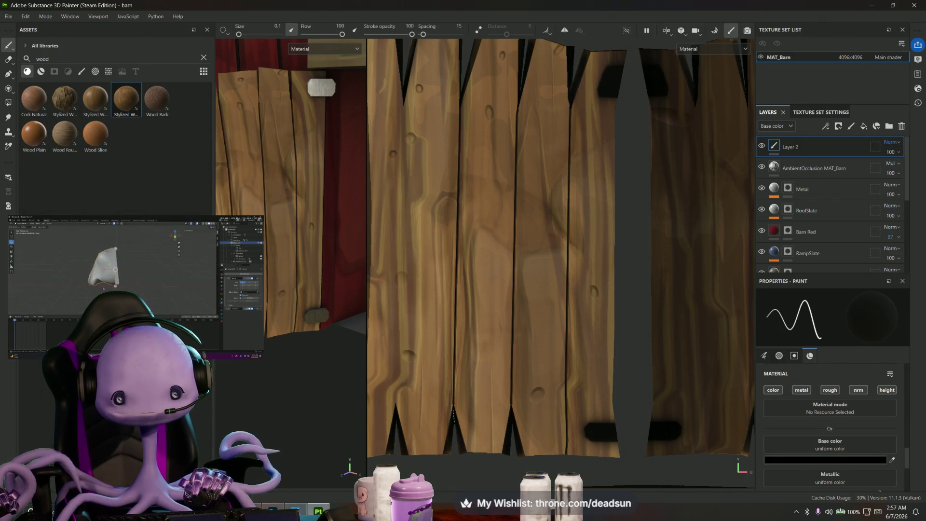
{"action": "left_click_drag", "start_coordinate": [453, 416], "coordinate": [573, 374], "text": "alt"}
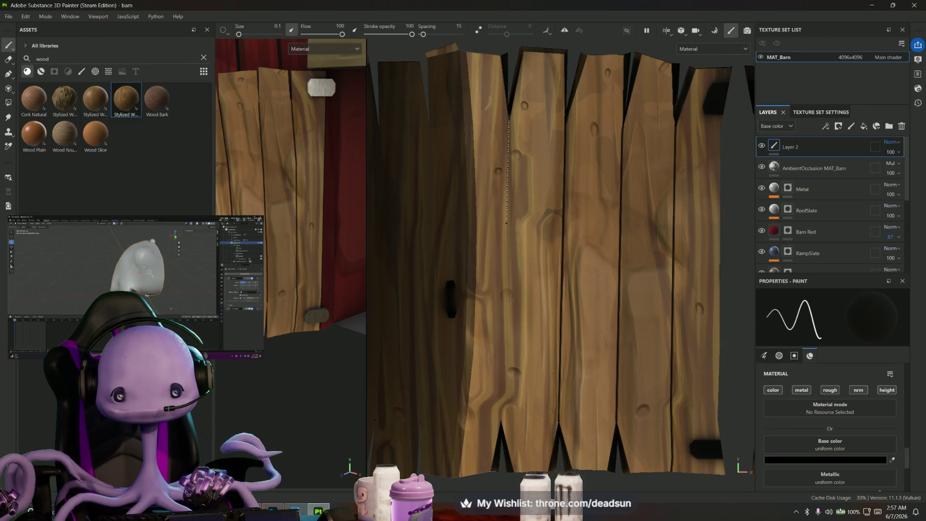
- Darken one more plank seam, then orbit around the door to check the painted seams
{"action": "left_click", "coordinate": [506, 227], "text": "shift"}
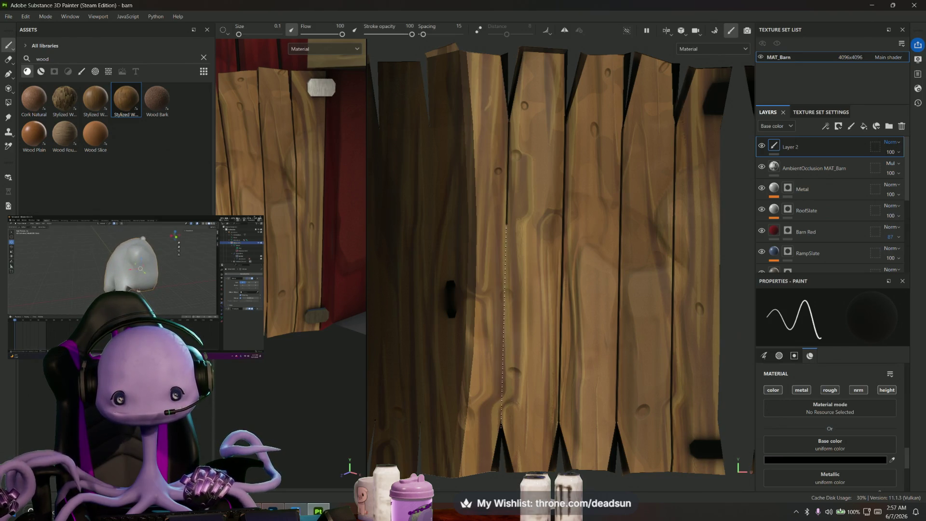
{"action": "left_click_drag", "start_coordinate": [448, 289], "coordinate": [533, 150], "text": "alt"}
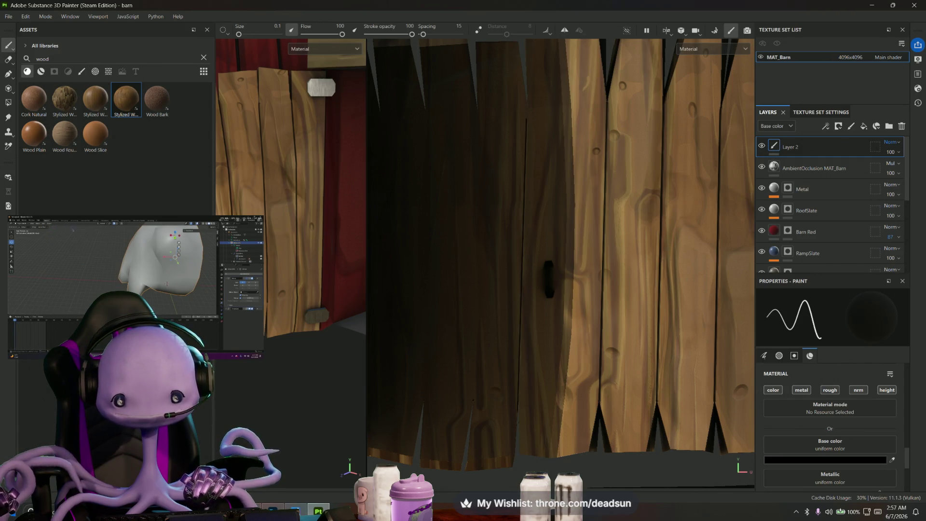
{"action": "left_click_drag", "start_coordinate": [474, 398], "coordinate": [535, 369], "text": "alt"}
{"action": "left_click_drag", "start_coordinate": [558, 117], "coordinate": [560, 135], "text": "alt"}
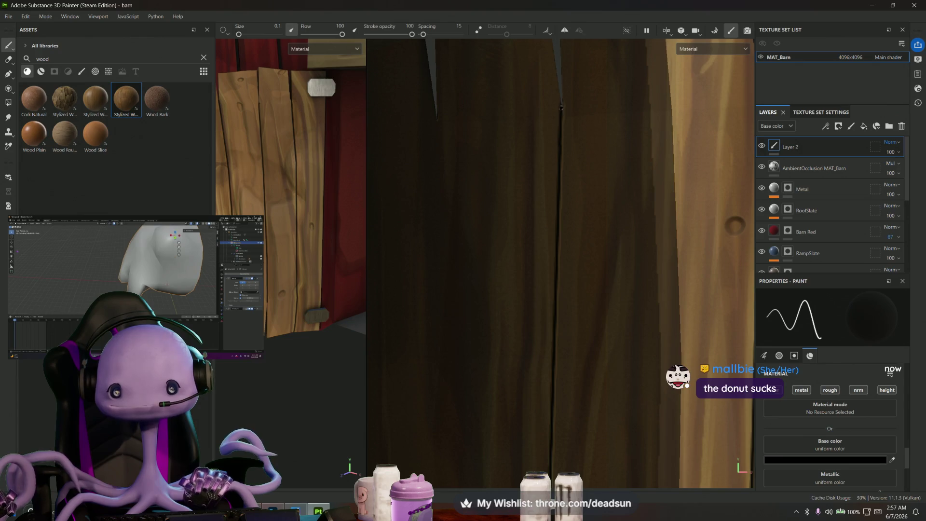
{"action": "left_click_drag", "start_coordinate": [560, 106], "coordinate": [593, 164], "text": "alt"}
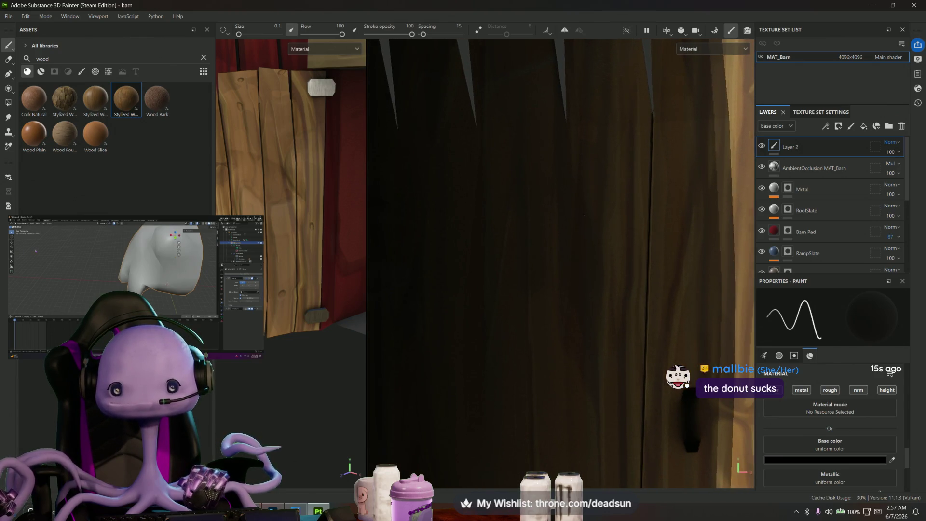
- Pull back to the whole door, zoom onto the dark planks and select the RoofSlate layer
{"action": "mouse_move", "coordinate": [572, 263]}
{"action": "left_mouse_down", "text": "alt"}
{"action": "mouse_move", "coordinate": [561, 175]}
{"action": "mouse_move", "coordinate": [572, 217]}
{"action": "left_mouse_up", "text": "alt"}
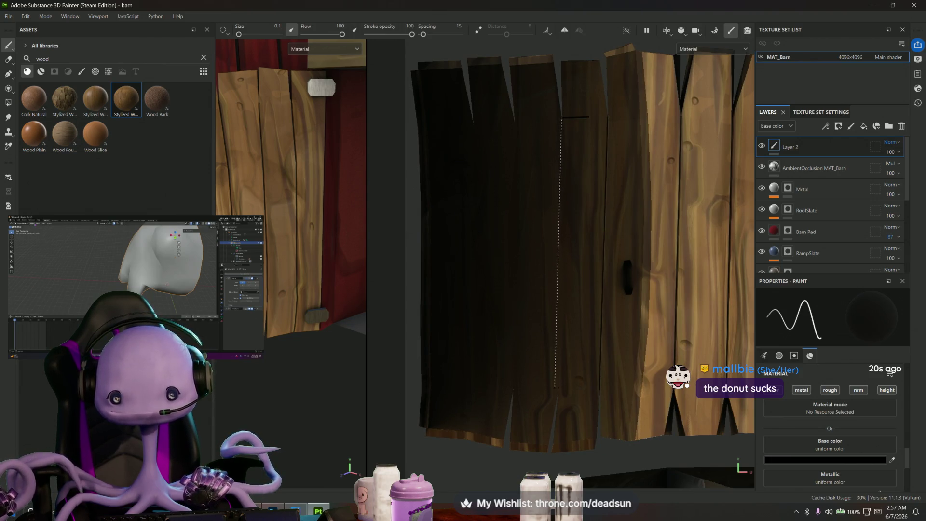
{"action": "scroll", "coordinate": [578, 354], "scroll_direction": "up", "scroll_amount": 3}
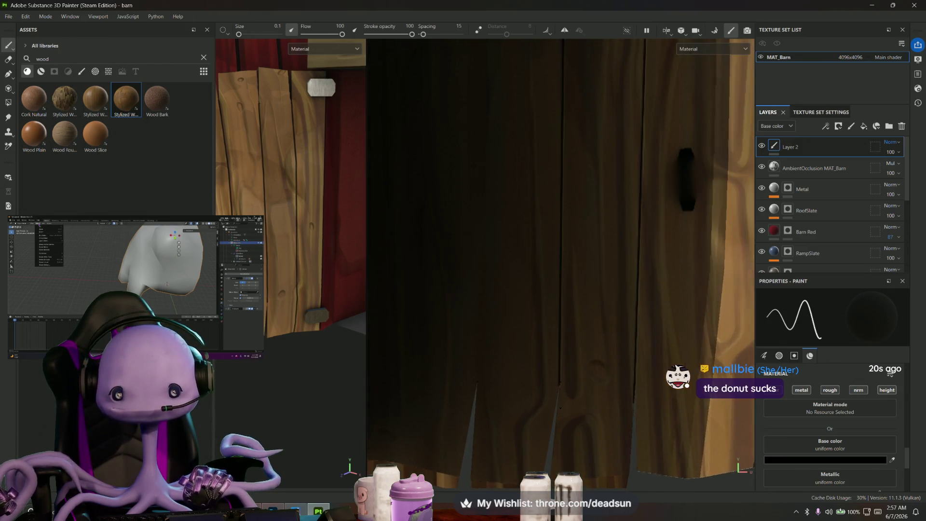
{"action": "middle_click_drag", "start_coordinate": [579, 355], "coordinate": [572, 452], "text": "alt"}
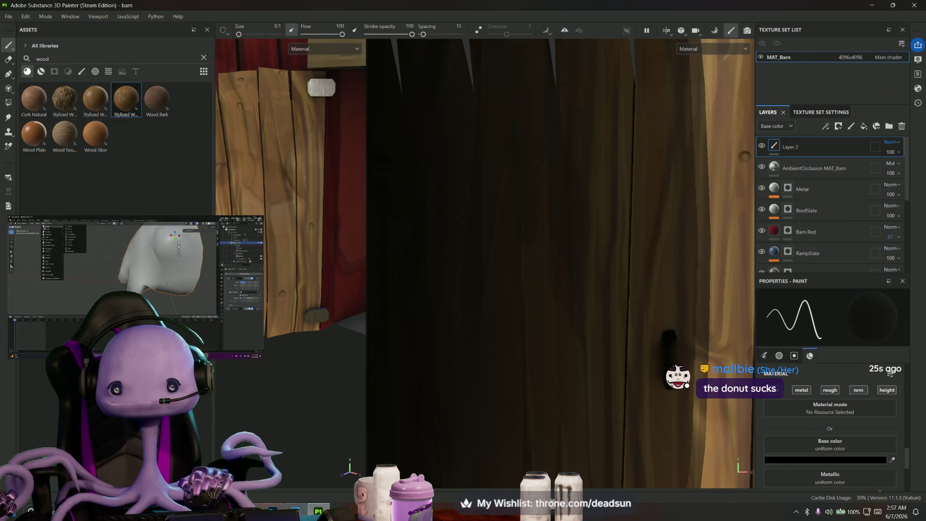
{"action": "scroll", "coordinate": [551, 251], "scroll_direction": "down", "scroll_amount": 3}
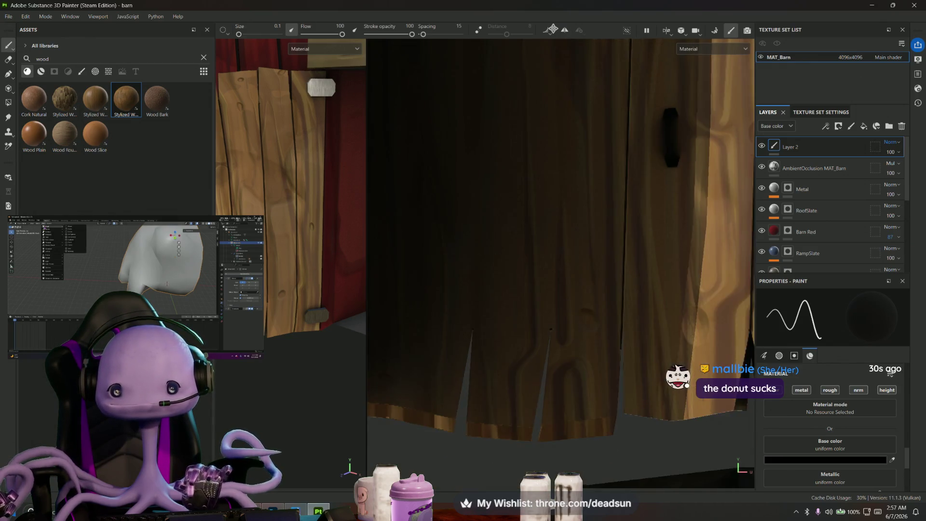
{"action": "key", "text": "shift"}
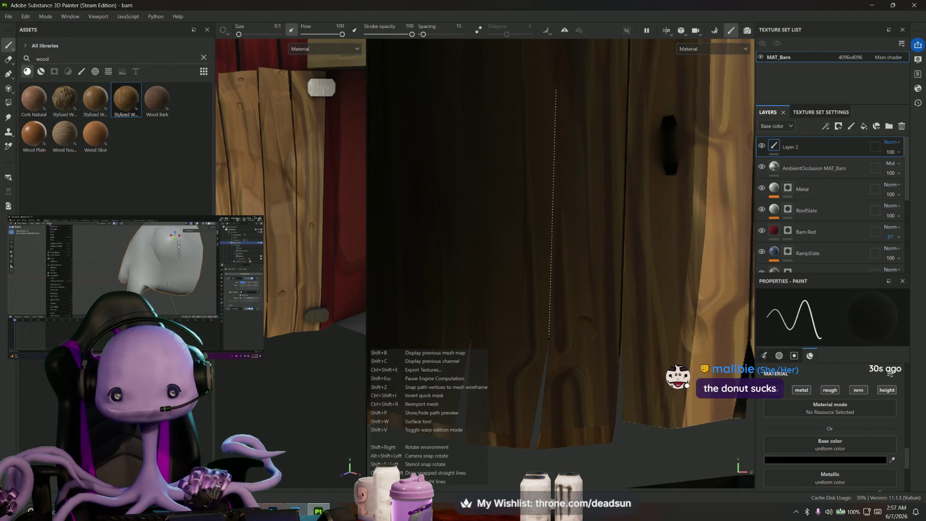
{"action": "scroll", "coordinate": [549, 336], "scroll_direction": "up", "scroll_amount": 5}
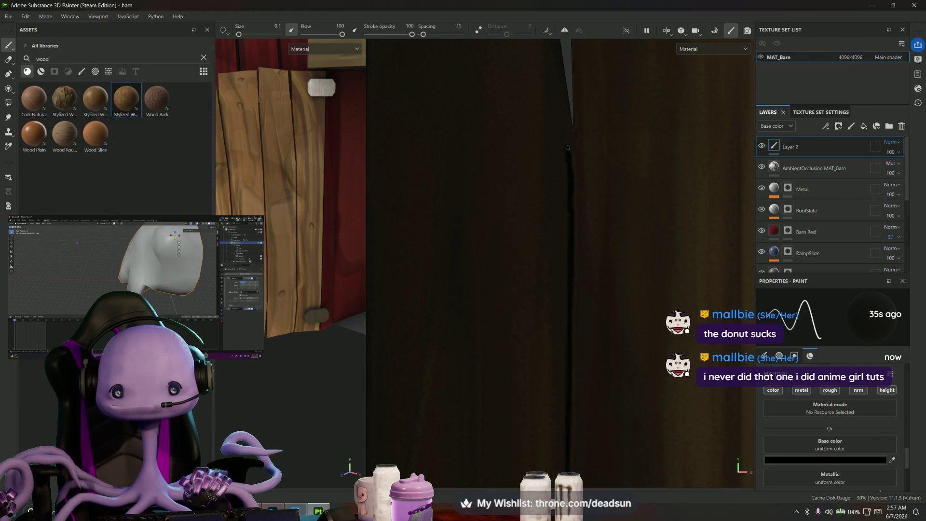
{"action": "scroll", "coordinate": [789, 185], "scroll_direction": "down", "scroll_amount": 1}
{"action": "left_click", "coordinate": [787, 182]}
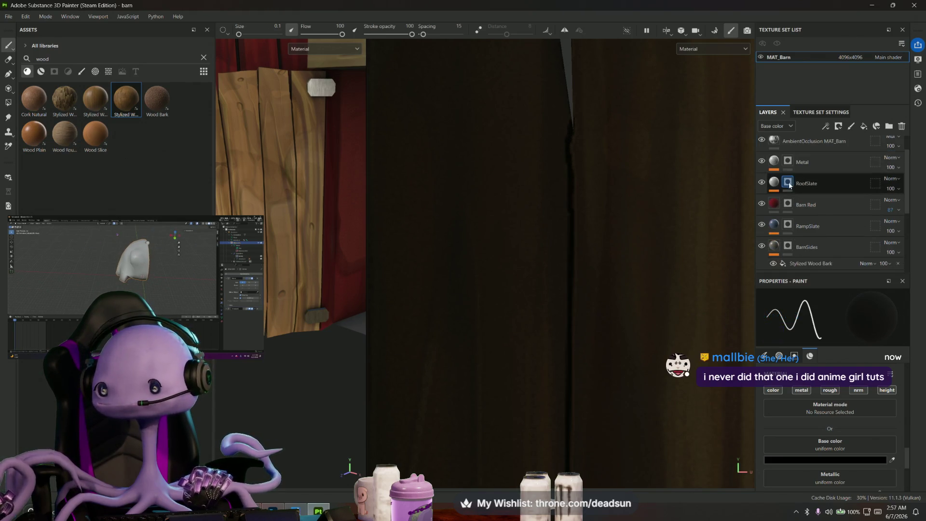
- Hide the AmbientOcclusion layer and switch the viewport display from Material to Base color
{"action": "left_click", "coordinate": [761, 141]}
{"action": "scroll", "coordinate": [714, 187], "scroll_direction": "down", "scroll_amount": 2}
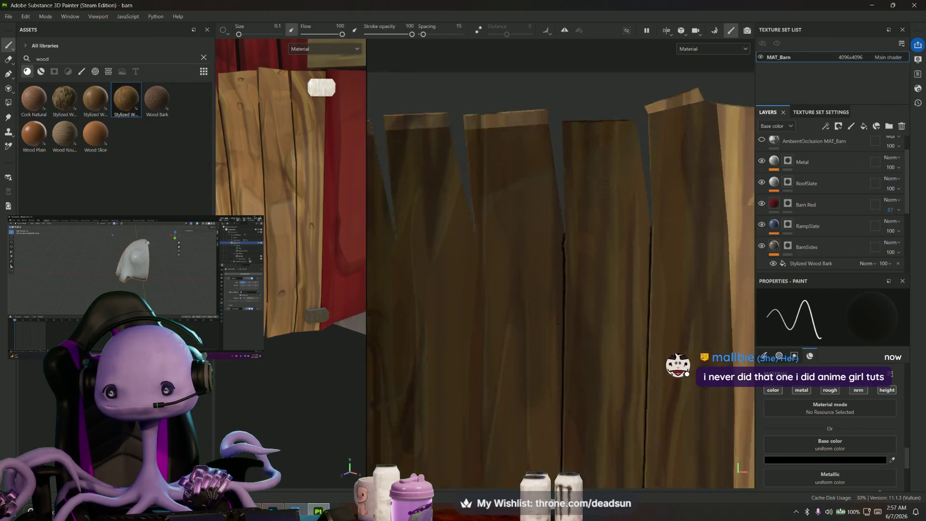
{"action": "scroll", "coordinate": [637, 268], "scroll_direction": "down", "scroll_amount": 2}
{"action": "scroll", "coordinate": [564, 352], "scroll_direction": "down", "scroll_amount": 2}
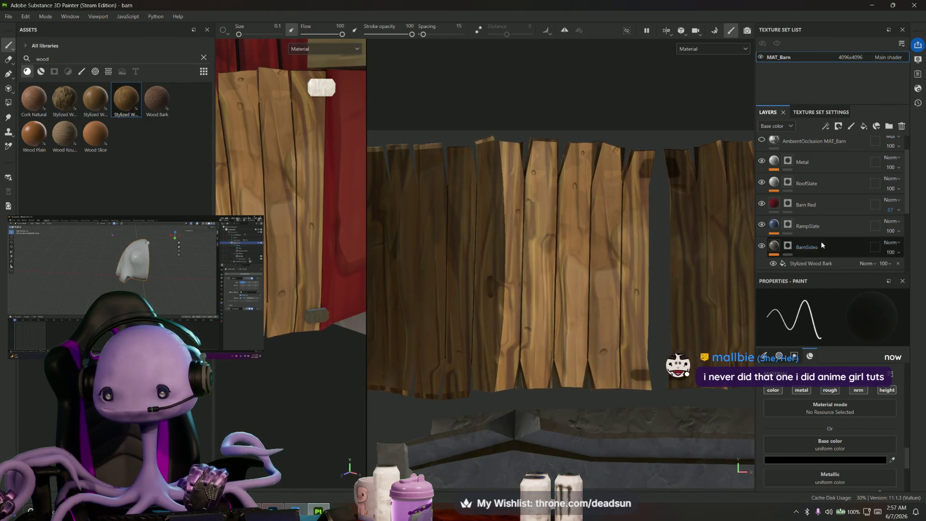
{"action": "scroll", "coordinate": [821, 241], "scroll_direction": "down", "scroll_amount": 3}
{"action": "scroll", "coordinate": [813, 244], "scroll_direction": "down", "scroll_amount": 2}
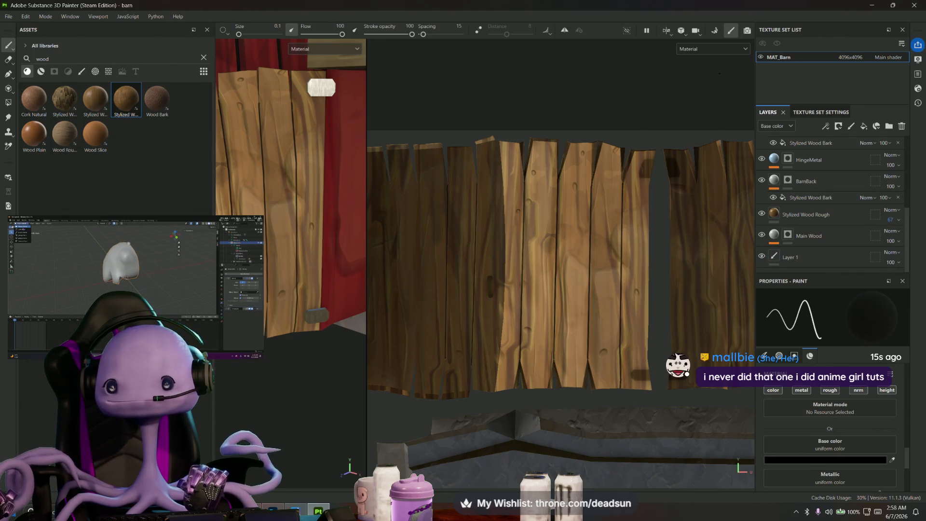
{"action": "left_click", "coordinate": [705, 51]}
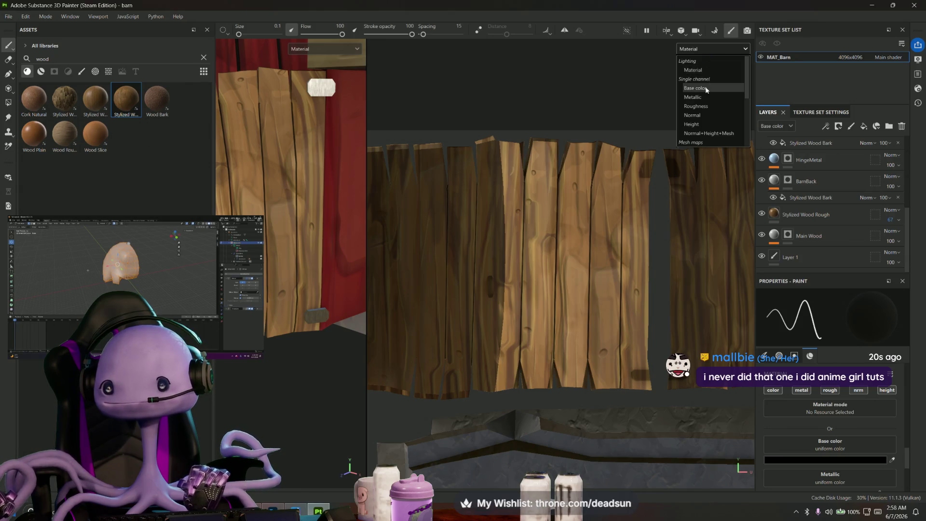
{"action": "left_click", "coordinate": [707, 89]}
{"action": "scroll", "coordinate": [408, 203], "scroll_direction": "up", "scroll_amount": 2}
{"action": "scroll", "coordinate": [408, 203], "scroll_direction": "up", "scroll_amount": 2}
{"action": "scroll", "coordinate": [407, 203], "scroll_direction": "up", "scroll_amount": 3}
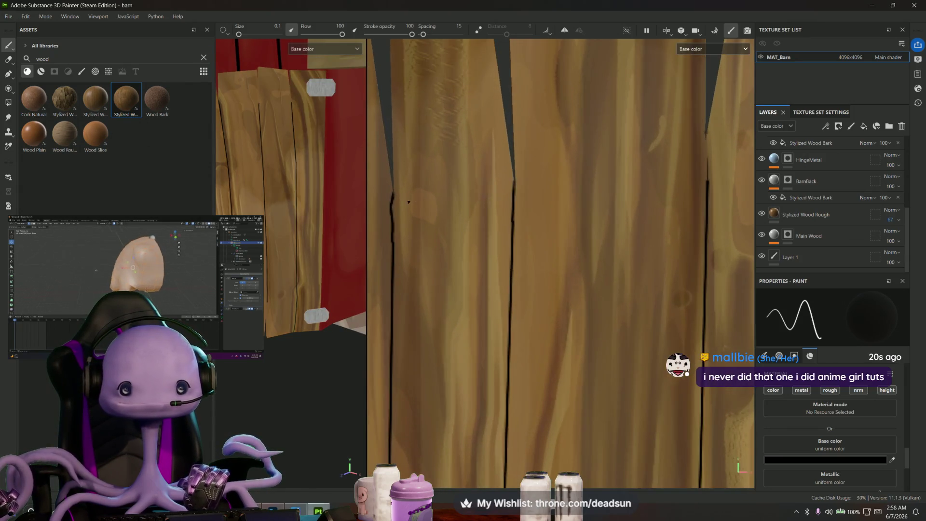
- Paint a straight black gap line down a plank seam in the 2D base-colour view
{"action": "middle_click_drag", "start_coordinate": [409, 202], "coordinate": [506, 188]}
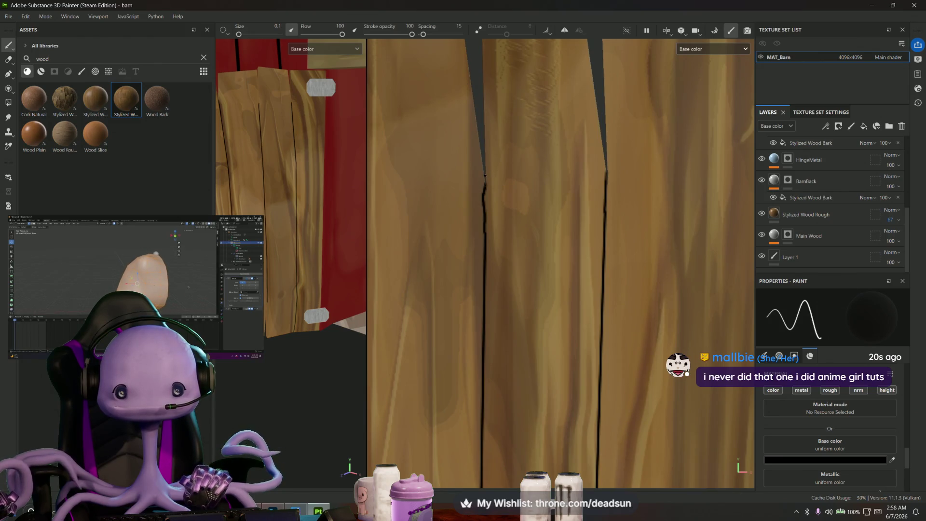
{"action": "scroll", "coordinate": [555, 260], "scroll_direction": "down", "scroll_amount": 1}
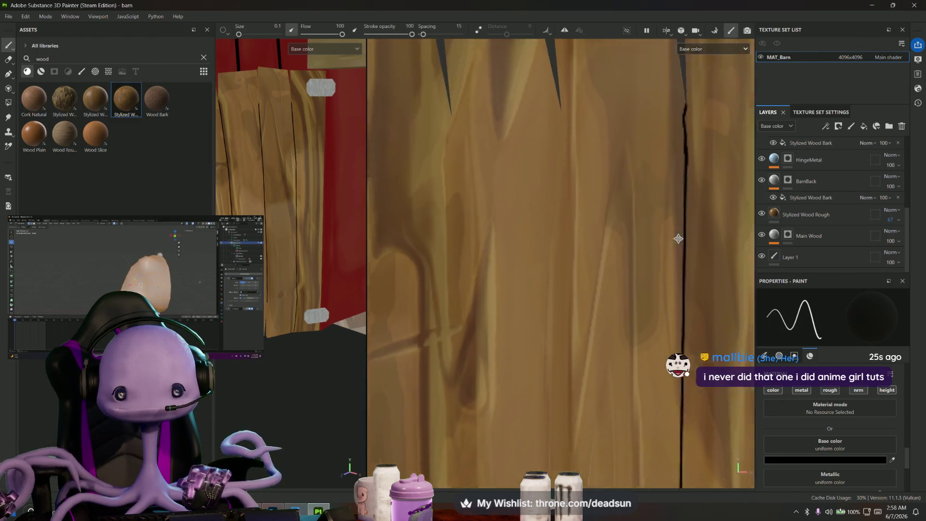
{"action": "scroll", "coordinate": [556, 261], "scroll_direction": "down", "scroll_amount": 1}
{"action": "scroll", "coordinate": [556, 260], "scroll_direction": "down", "scroll_amount": 2}
{"action": "scroll", "coordinate": [556, 261], "scroll_direction": "down", "scroll_amount": 1}
{"action": "scroll", "coordinate": [556, 260], "scroll_direction": "up", "scroll_amount": 2}
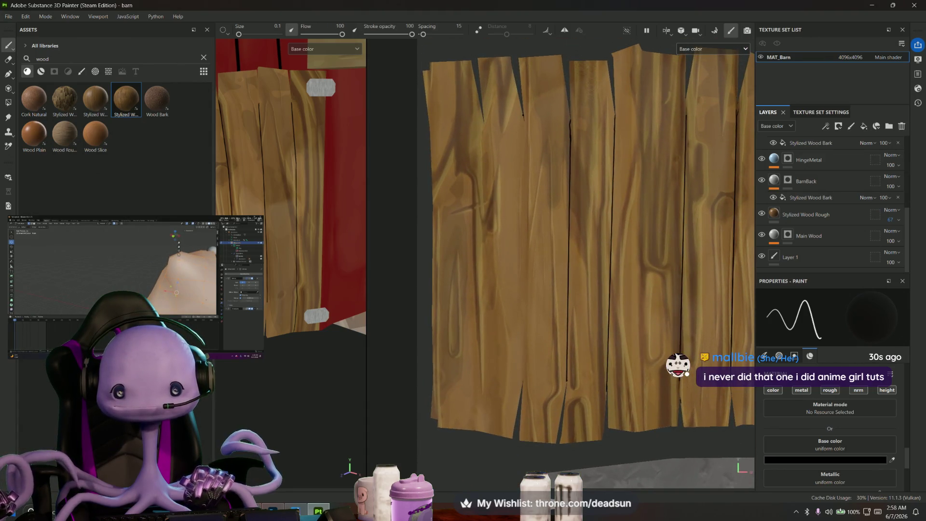
{"action": "left_click", "coordinate": [517, 361], "text": "shift"}
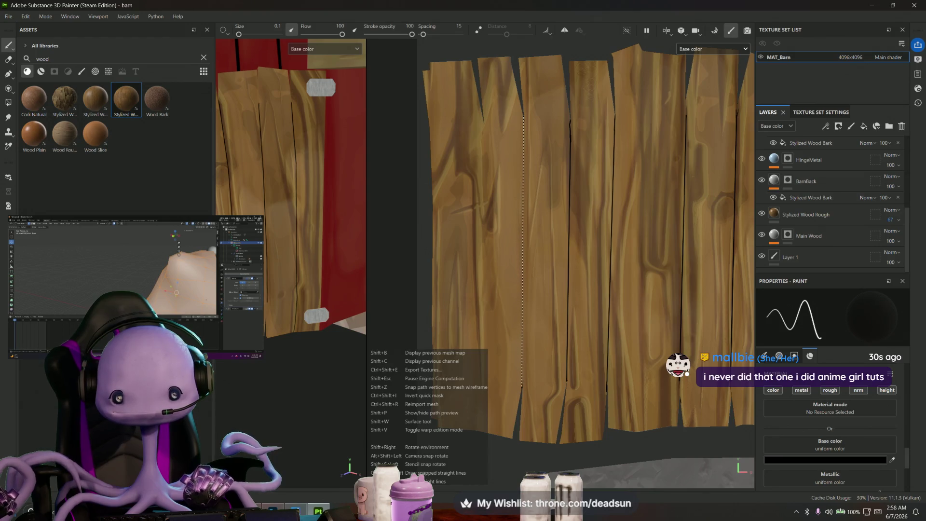
{"action": "scroll", "coordinate": [575, 381], "scroll_direction": "up", "scroll_amount": 3}
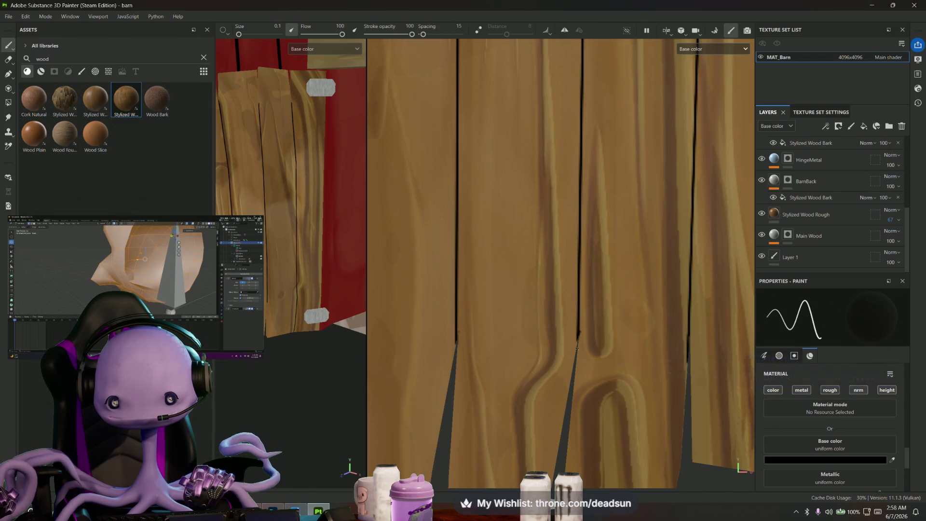
{"action": "scroll", "coordinate": [574, 350], "scroll_direction": "down", "scroll_amount": 1}
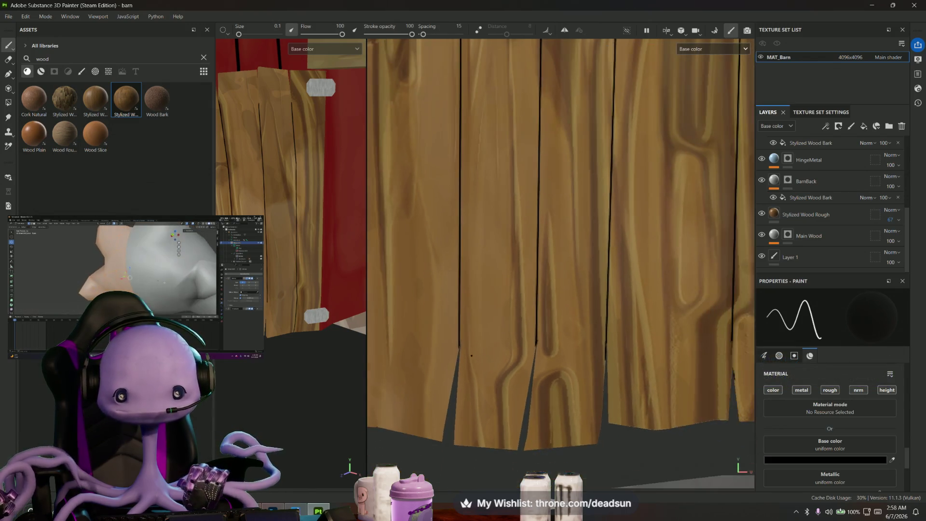
{"action": "scroll", "coordinate": [568, 376], "scroll_direction": "down", "scroll_amount": 1}
{"action": "scroll", "coordinate": [561, 403], "scroll_direction": "down", "scroll_amount": 1}
{"action": "scroll", "coordinate": [561, 402], "scroll_direction": "down", "scroll_amount": 1}
{"action": "scroll", "coordinate": [553, 304], "scroll_direction": "up", "scroll_amount": 1}
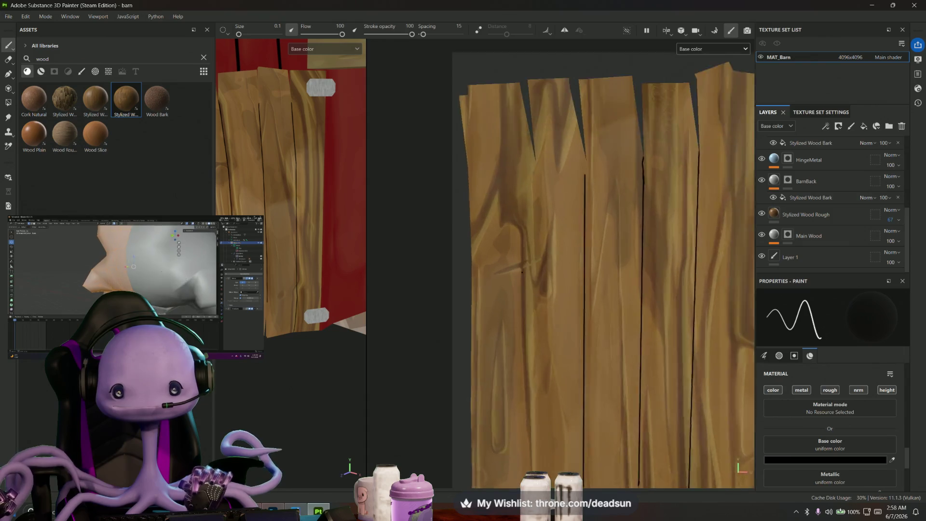
{"action": "scroll", "coordinate": [546, 196], "scroll_direction": "up", "scroll_amount": 2}
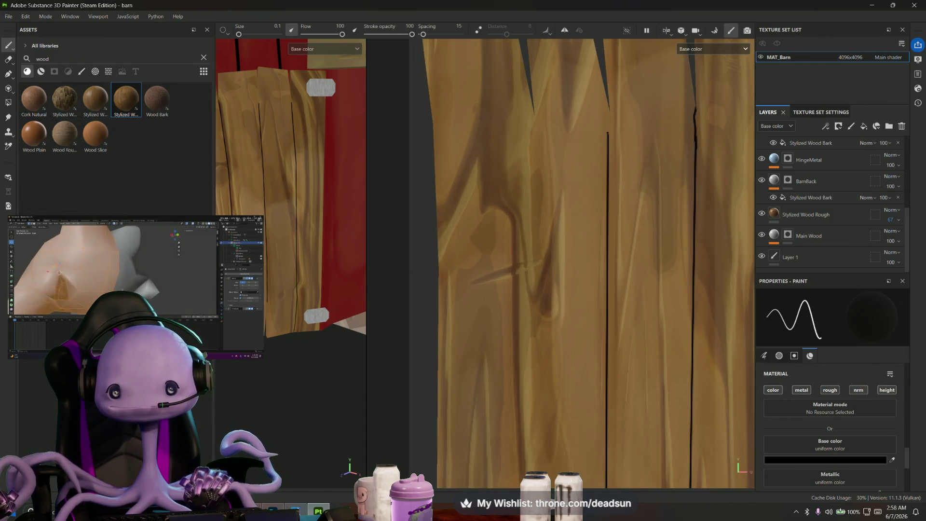
{"action": "scroll", "coordinate": [600, 167], "scroll_direction": "up", "scroll_amount": 1}
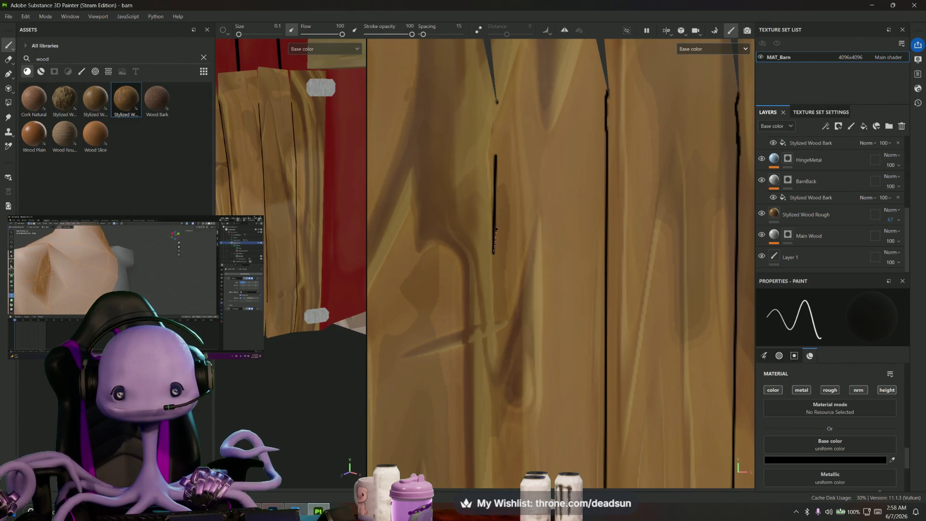
{"action": "left_click", "coordinate": [497, 155], "text": "shift"}
{"action": "scroll", "coordinate": [501, 281], "scroll_direction": "down", "scroll_amount": 2}
{"action": "scroll", "coordinate": [502, 282], "scroll_direction": "down", "scroll_amount": 1}
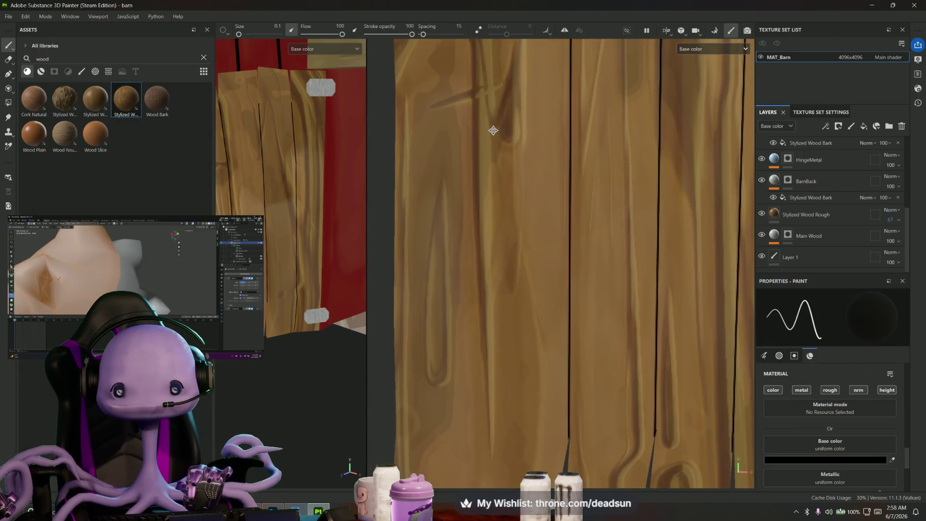
{"action": "scroll", "coordinate": [491, 130], "scroll_direction": "down", "scroll_amount": 1}
{"action": "scroll", "coordinate": [482, 184], "scroll_direction": "down", "scroll_amount": 1}
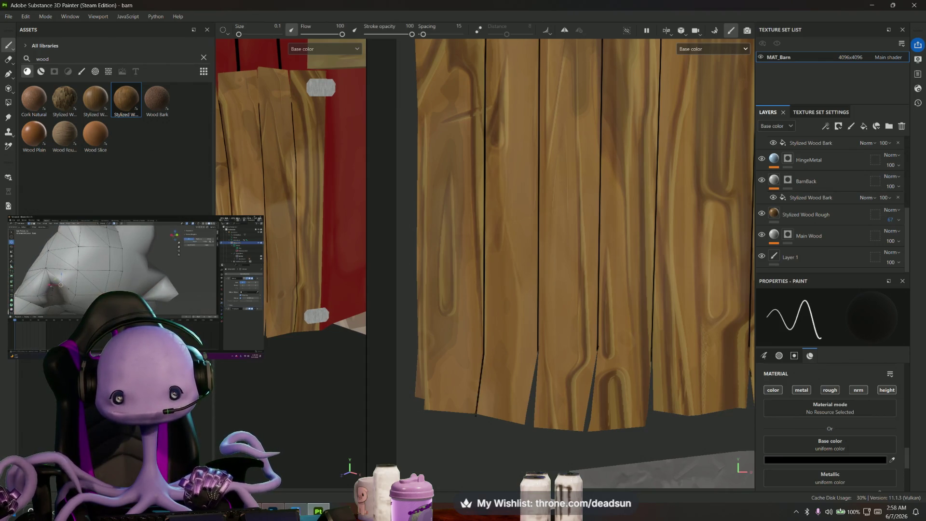
{"action": "scroll", "coordinate": [479, 408], "scroll_direction": "down", "scroll_amount": 1}
{"action": "scroll", "coordinate": [479, 409], "scroll_direction": "down", "scroll_amount": 1}
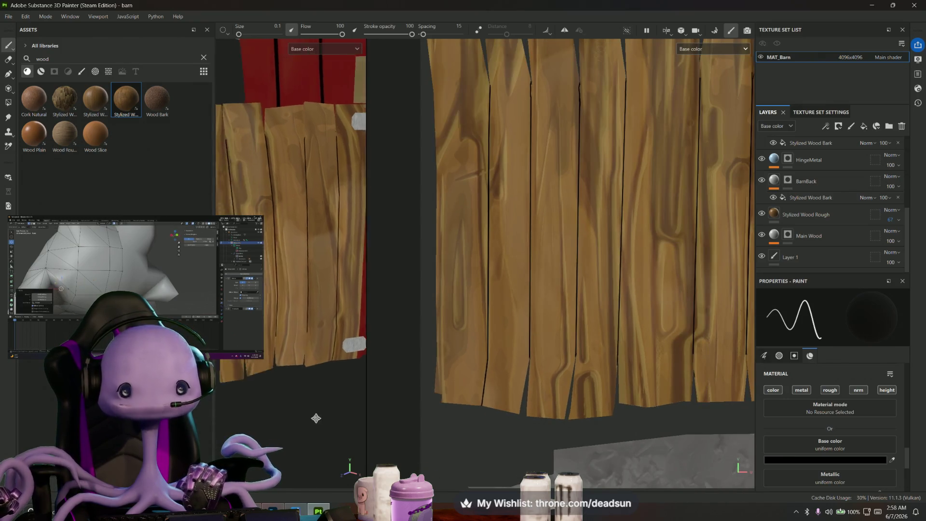
{"action": "left_click_drag", "start_coordinate": [326, 275], "coordinate": [317, 319], "text": "alt"}
{"action": "right_click_drag", "start_coordinate": [317, 320], "coordinate": [338, 169], "text": "alt"}
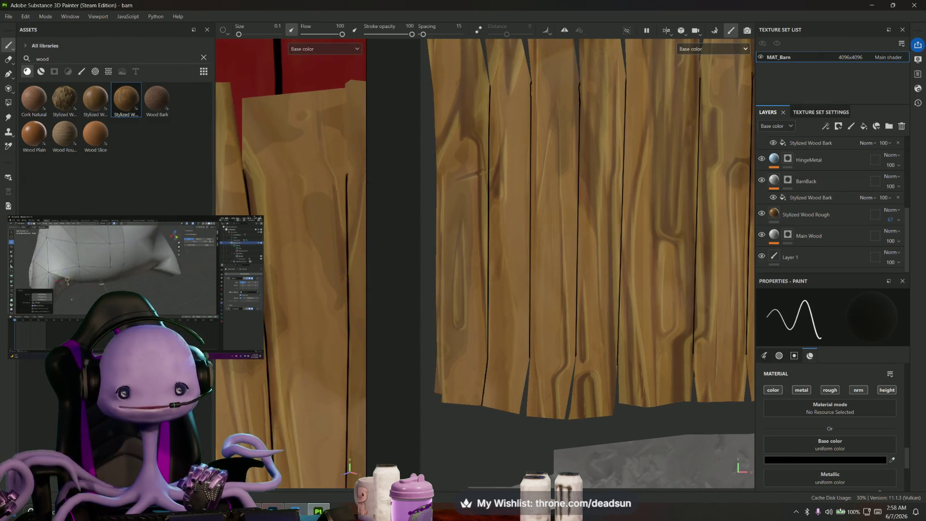
{"action": "mouse_move", "coordinate": [338, 169]}
{"action": "left_mouse_down", "text": "alt"}
{"action": "mouse_move", "coordinate": [321, 175]}
{"action": "mouse_move", "coordinate": [342, 181]}
{"action": "left_mouse_up", "text": "alt"}
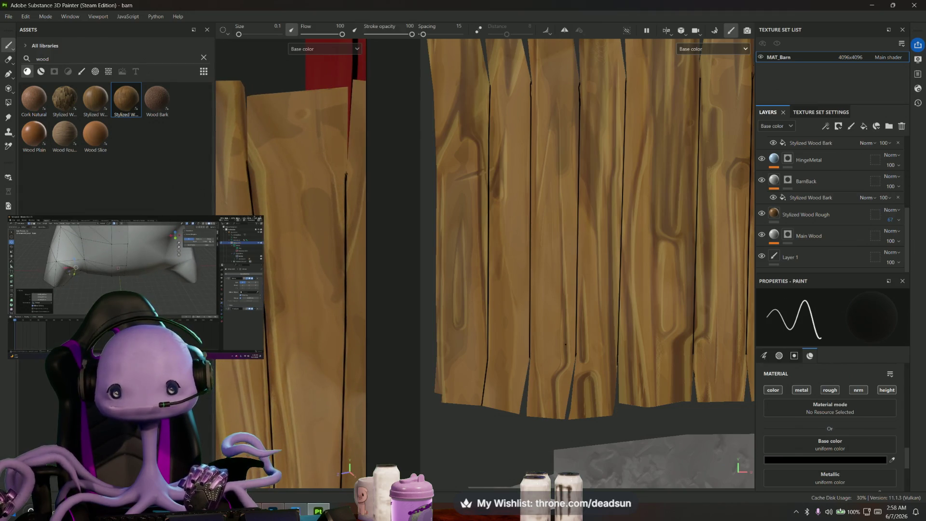
{"action": "scroll", "coordinate": [590, 396], "scroll_direction": "up", "scroll_amount": 3}
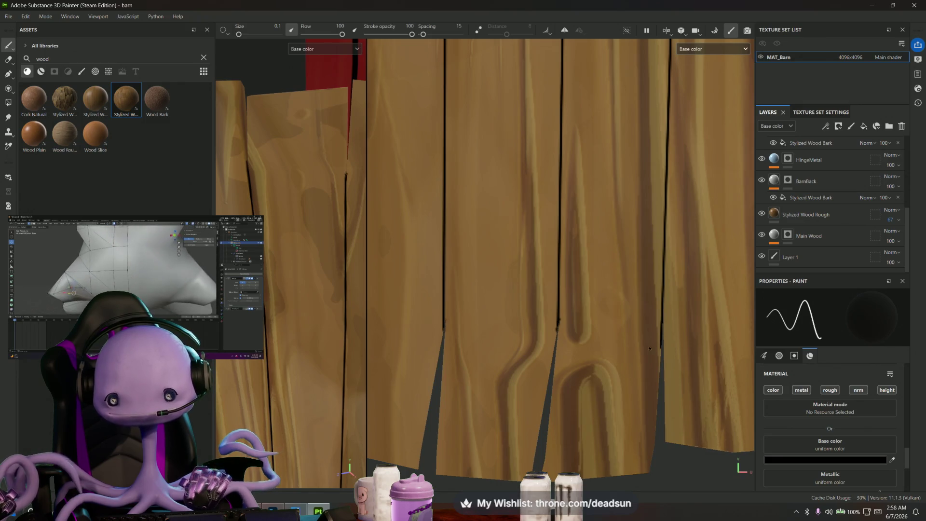
{"action": "scroll", "coordinate": [557, 332], "scroll_direction": "up", "scroll_amount": 1}
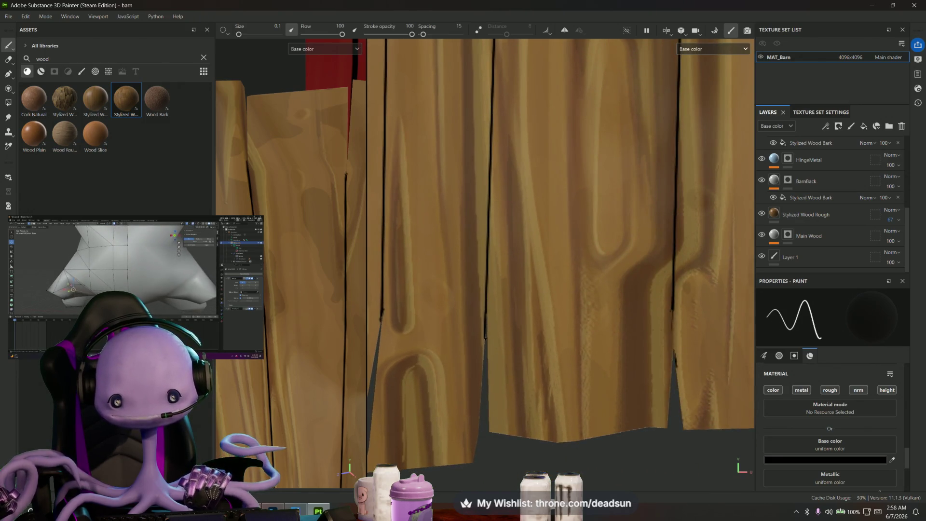
{"action": "scroll", "coordinate": [549, 348], "scroll_direction": "up", "scroll_amount": 1}
{"action": "scroll", "coordinate": [564, 331], "scroll_direction": "up", "scroll_amount": 1}
{"action": "scroll", "coordinate": [579, 314], "scroll_direction": "up", "scroll_amount": 1}
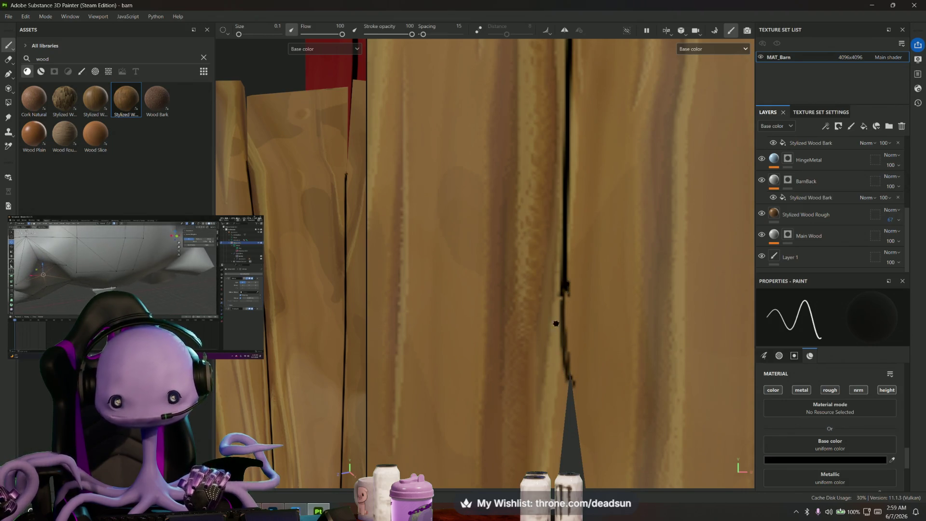
{"action": "scroll", "coordinate": [345, 194], "scroll_direction": "up", "scroll_amount": 3}
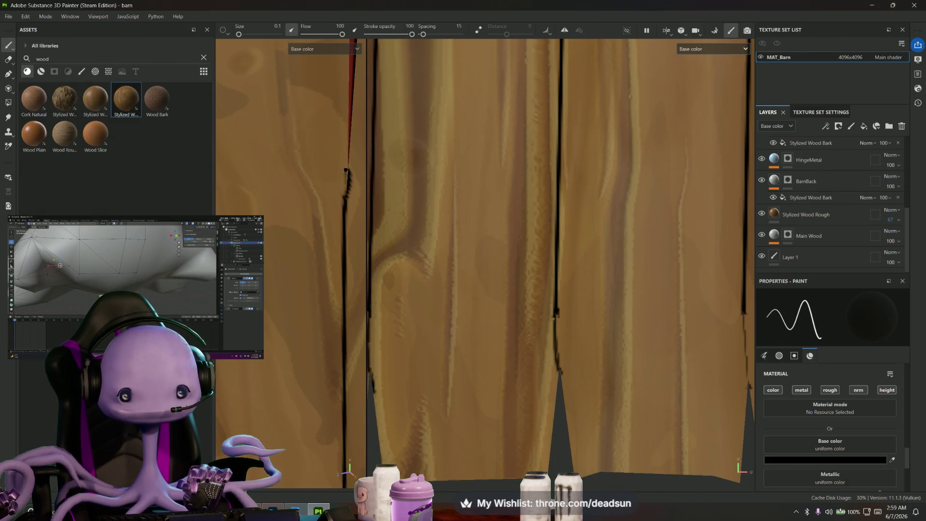
{"action": "scroll", "coordinate": [314, 304], "scroll_direction": "down", "scroll_amount": 3}
{"action": "mouse_move", "coordinate": [315, 303]}
{"action": "left_mouse_down", "text": "alt"}
{"action": "mouse_move", "coordinate": [328, 313]}
{"action": "mouse_move", "coordinate": [333, 273]}
{"action": "mouse_move", "coordinate": [300, 290]}
{"action": "left_mouse_up", "text": "alt"}
{"action": "scroll", "coordinate": [452, 372], "scroll_direction": "up", "scroll_amount": 2}
{"action": "scroll", "coordinate": [452, 372], "scroll_direction": "up", "scroll_amount": 2}
{"action": "scroll", "coordinate": [452, 372], "scroll_direction": "up", "scroll_amount": 2}
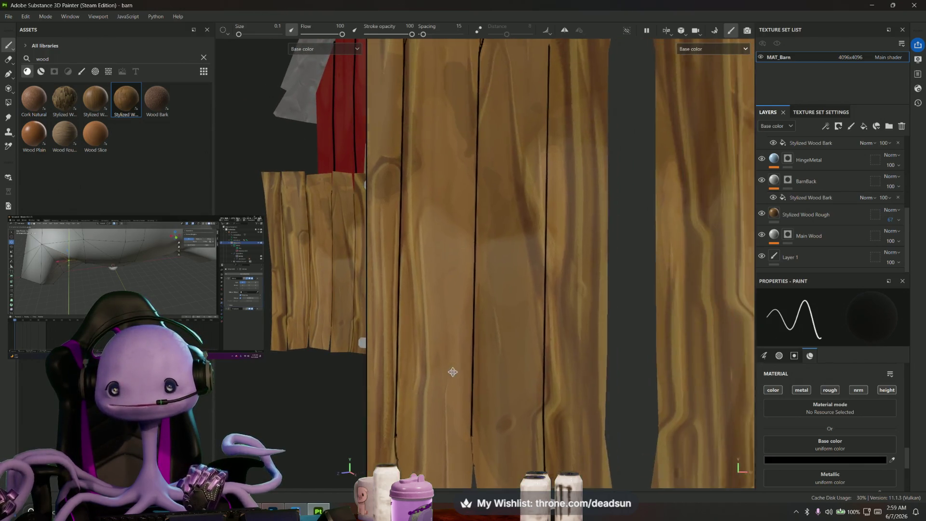
{"action": "scroll", "coordinate": [452, 371], "scroll_direction": "down", "scroll_amount": 3}
{"action": "middle_click_drag", "start_coordinate": [452, 372], "coordinate": [440, 266]}
{"action": "scroll", "coordinate": [418, 239], "scroll_direction": "up", "scroll_amount": 1}
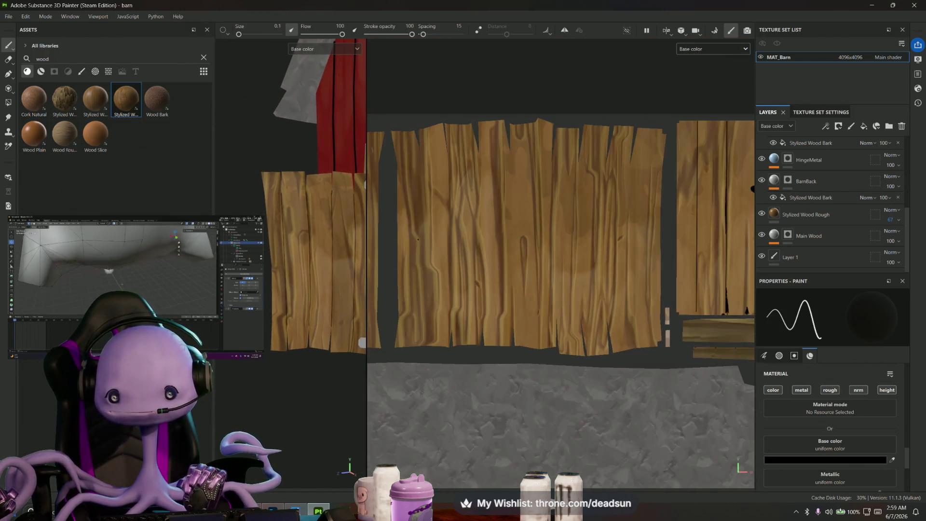
{"action": "scroll", "coordinate": [417, 239], "scroll_direction": "up", "scroll_amount": 1}
{"action": "scroll", "coordinate": [418, 239], "scroll_direction": "up", "scroll_amount": 1}
{"action": "scroll", "coordinate": [444, 150], "scroll_direction": "up", "scroll_amount": 1}
{"action": "scroll", "coordinate": [526, 198], "scroll_direction": "down", "scroll_amount": 1}
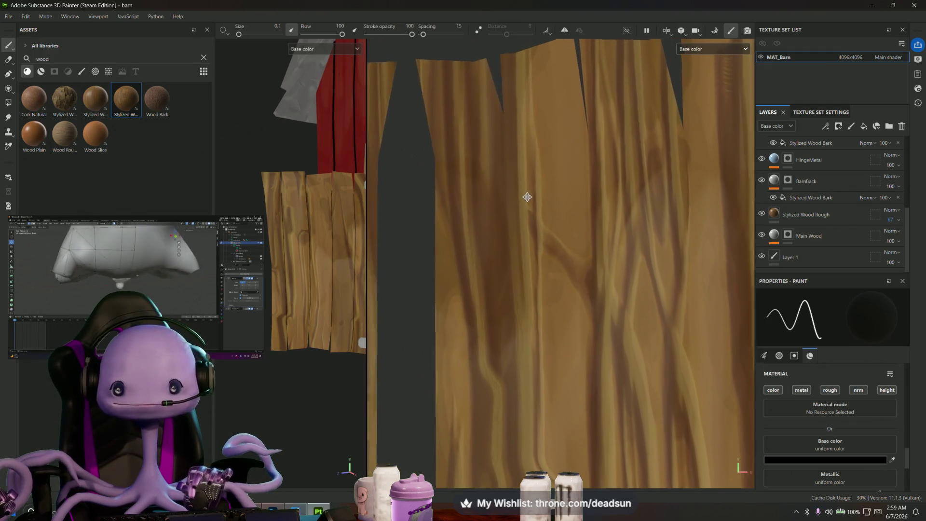
{"action": "scroll", "coordinate": [527, 197], "scroll_direction": "down", "scroll_amount": 1}
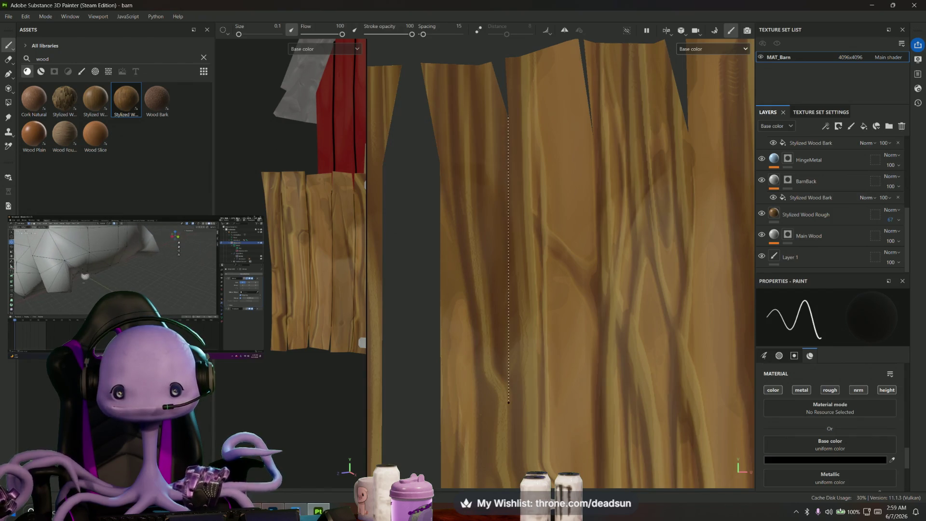
- Paint dark straight gap lines and short crack strokes down several plank seams, orbiting between strokes
{"action": "middle_click_drag", "start_coordinate": [509, 401], "coordinate": [519, 155]}
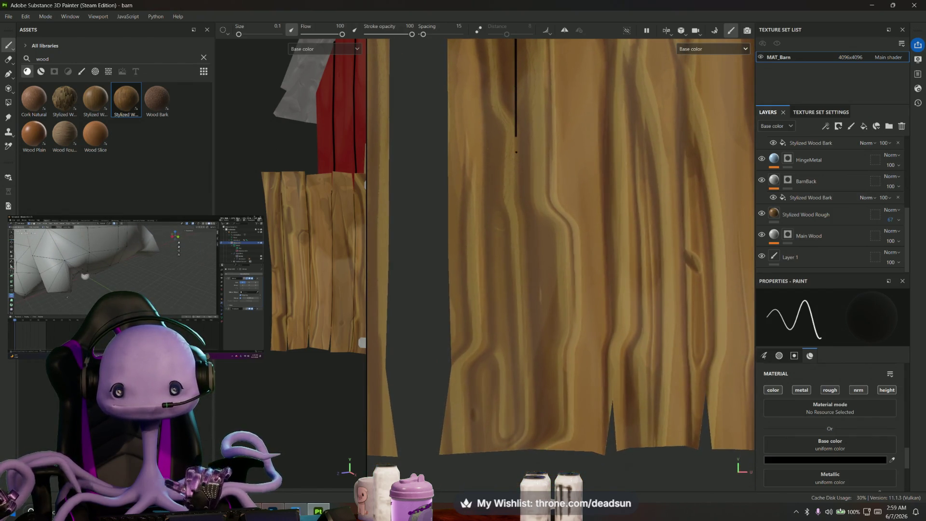
{"action": "left_click", "coordinate": [514, 416], "text": "shift"}
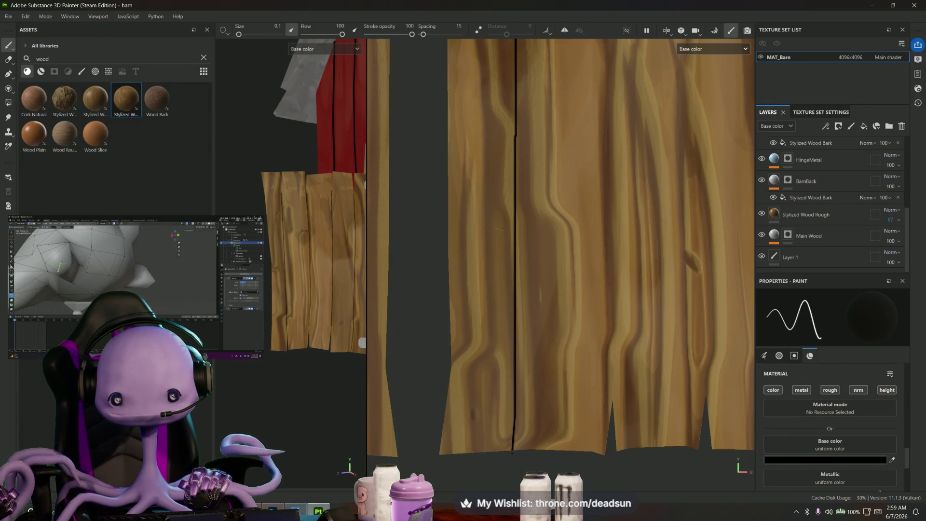
{"action": "mouse_move", "coordinate": [289, 397]}
{"action": "left_mouse_down", "text": "alt"}
{"action": "mouse_move", "coordinate": [256, 404]}
{"action": "mouse_move", "coordinate": [342, 343]}
{"action": "left_mouse_up", "text": "alt"}
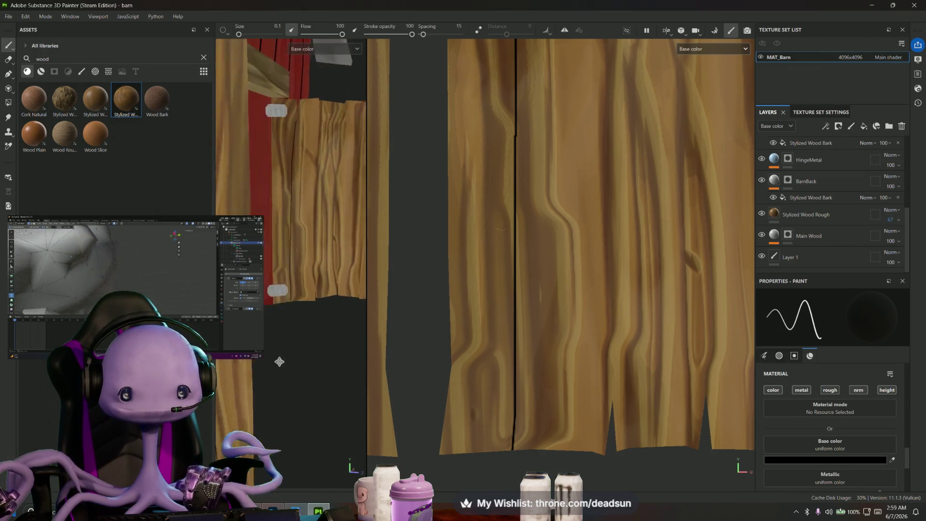
{"action": "scroll", "coordinate": [536, 311], "scroll_direction": "down", "scroll_amount": 3}
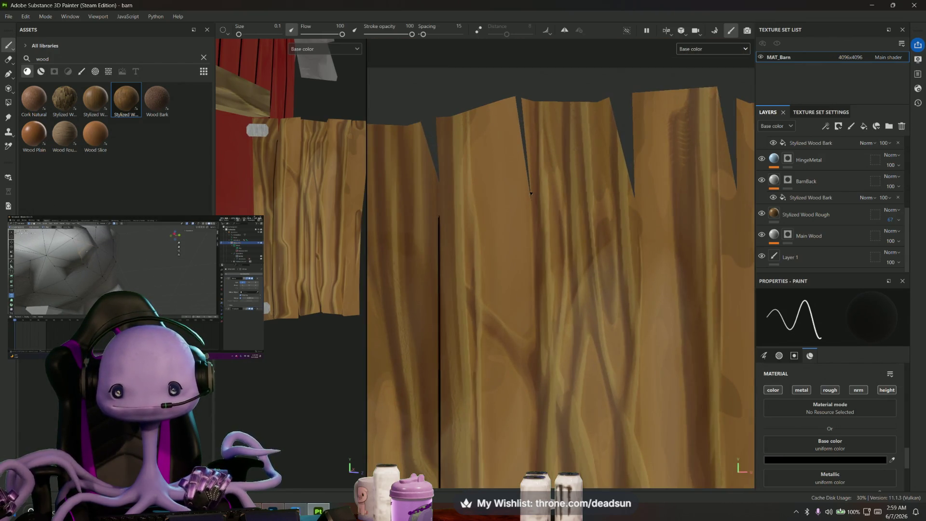
{"action": "scroll", "coordinate": [436, 251], "scroll_direction": "up", "scroll_amount": 2}
{"action": "scroll", "coordinate": [437, 251], "scroll_direction": "up", "scroll_amount": 2}
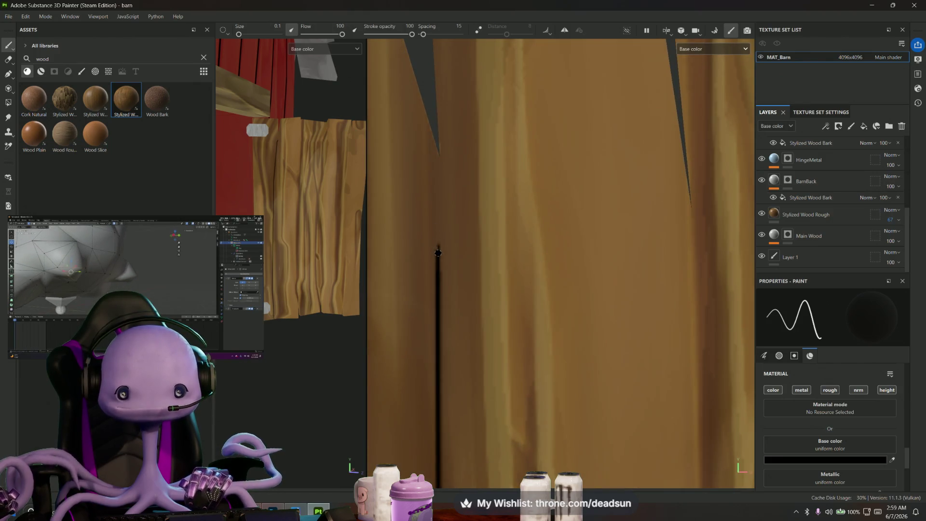
{"action": "left_click", "coordinate": [436, 149], "text": "shift"}
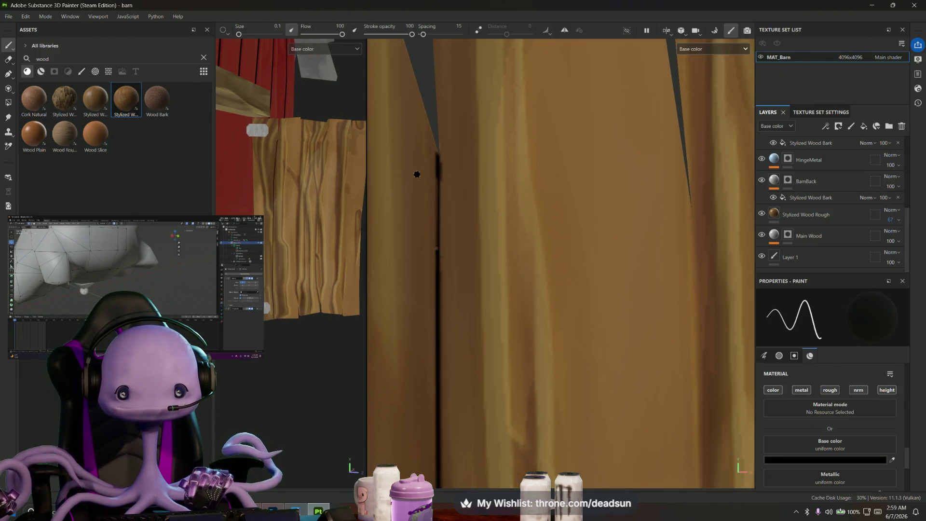
{"action": "scroll", "coordinate": [328, 218], "scroll_direction": "up", "scroll_amount": 2}
{"action": "scroll", "coordinate": [328, 218], "scroll_direction": "up", "scroll_amount": 2}
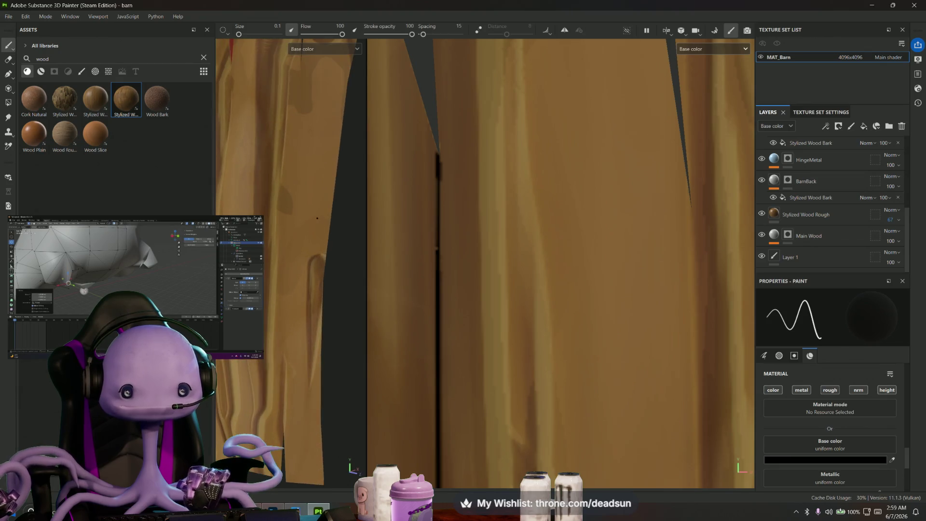
{"action": "mouse_move", "coordinate": [428, 234]}
{"action": "left_mouse_down", "text": "alt"}
{"action": "mouse_move", "coordinate": [587, 238]}
{"action": "mouse_move", "coordinate": [511, 244]}
{"action": "left_mouse_up", "text": "alt"}
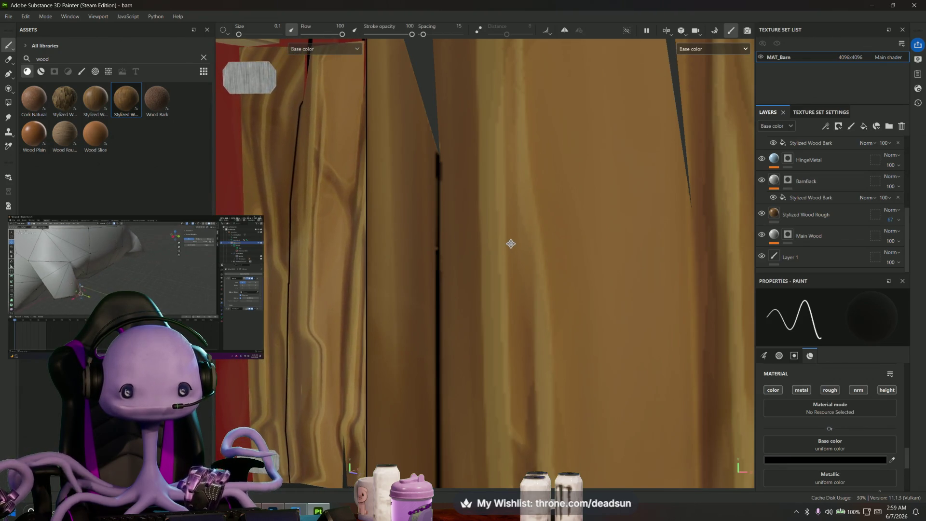
{"action": "scroll", "coordinate": [511, 243], "scroll_direction": "down", "scroll_amount": 1}
{"action": "scroll", "coordinate": [506, 246], "scroll_direction": "down", "scroll_amount": 1}
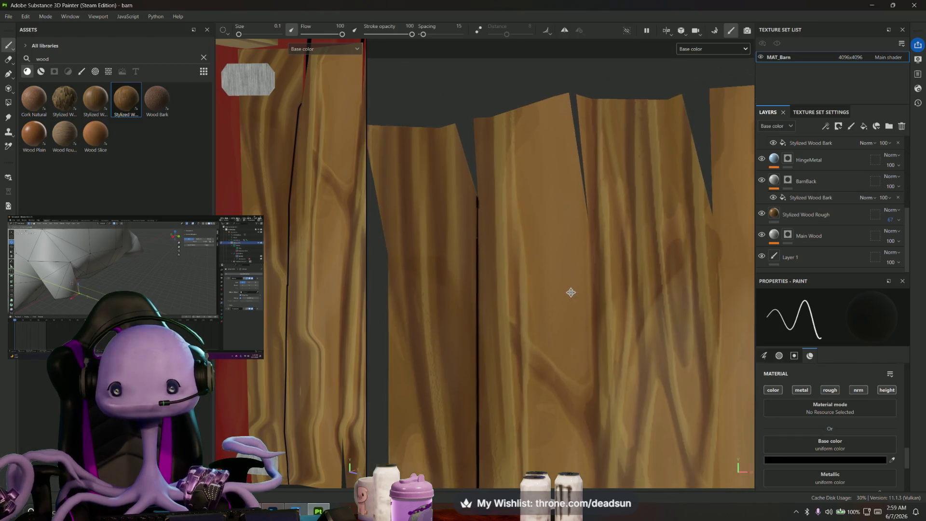
{"action": "scroll", "coordinate": [510, 242], "scroll_direction": "down", "scroll_amount": 1}
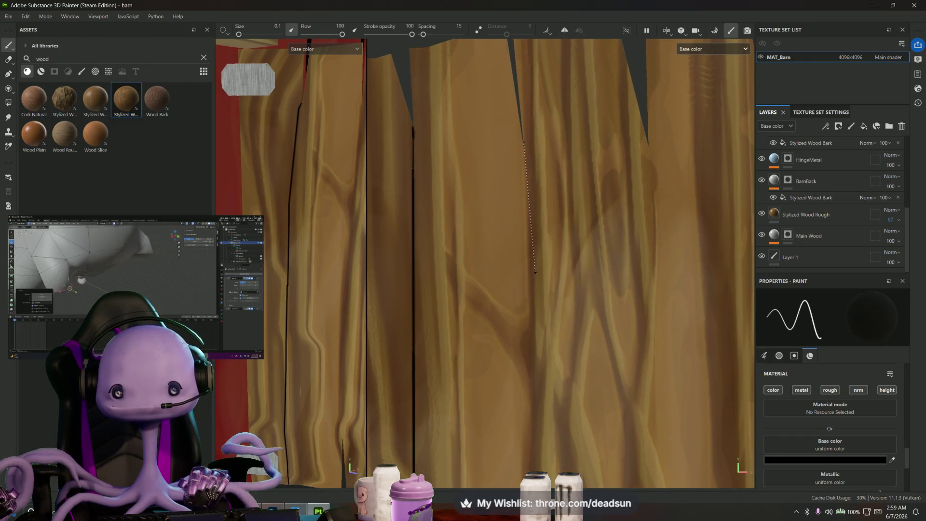
{"action": "left_click_drag", "start_coordinate": [525, 184], "coordinate": [520, 342]}
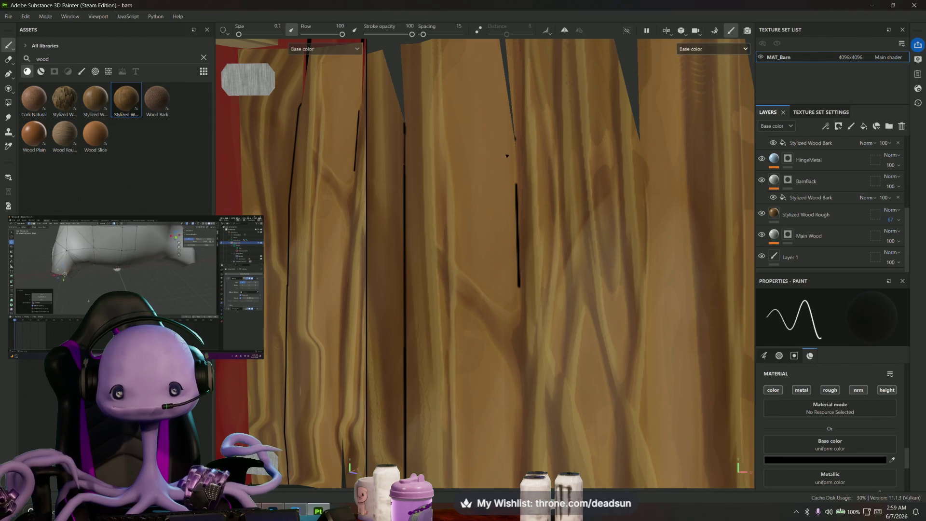
{"action": "left_click", "coordinate": [516, 137], "text": "shift"}
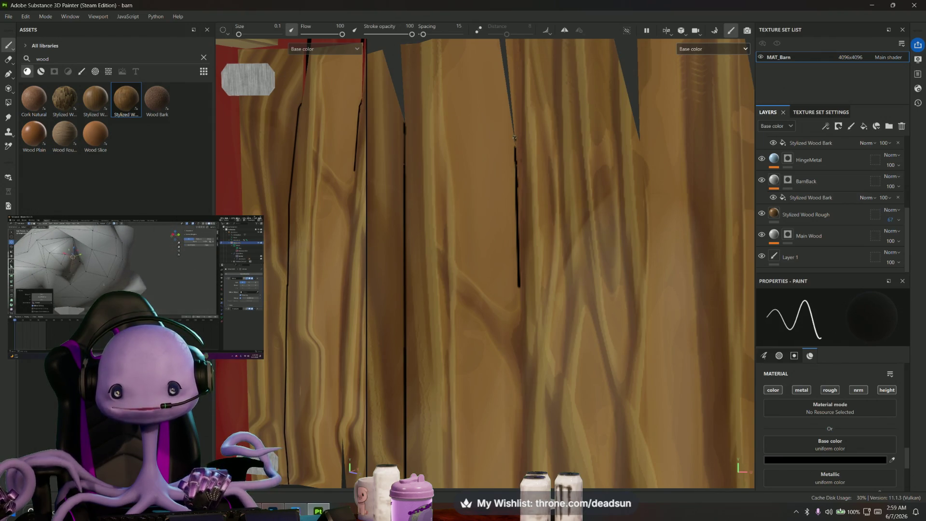
{"action": "mouse_move", "coordinate": [515, 137]}
{"action": "left_mouse_down", "text": "alt"}
{"action": "mouse_move", "coordinate": [510, 208]}
{"action": "mouse_move", "coordinate": [496, 227]}
{"action": "mouse_move", "coordinate": [494, 188]}
{"action": "mouse_move", "coordinate": [506, 217]}
{"action": "mouse_move", "coordinate": [486, 196]}
{"action": "left_mouse_up", "text": "alt"}
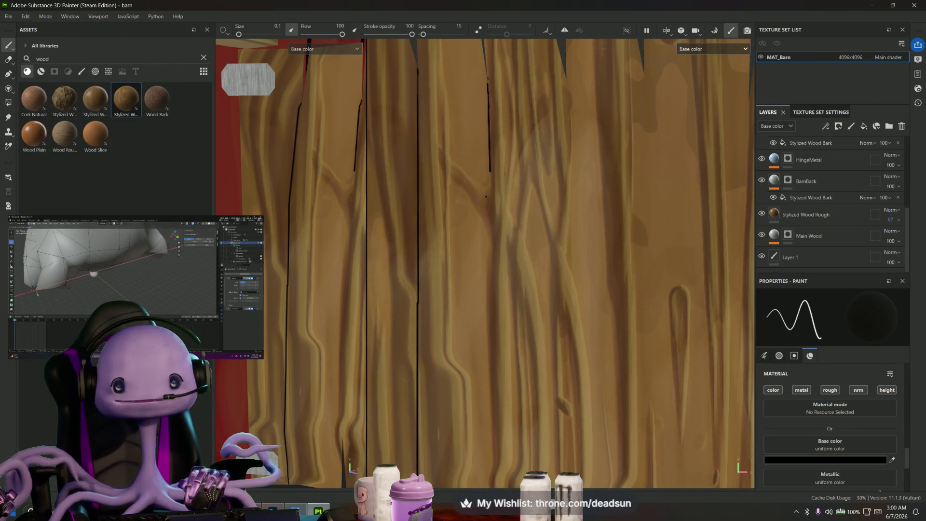
{"action": "scroll", "coordinate": [502, 250], "scroll_direction": "down", "scroll_amount": 2}
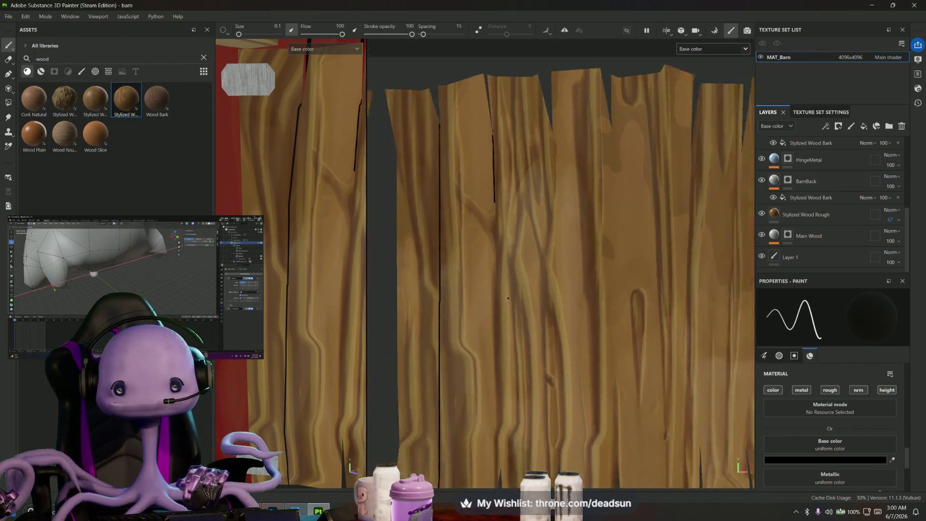
{"action": "scroll", "coordinate": [502, 251], "scroll_direction": "down", "scroll_amount": 2}
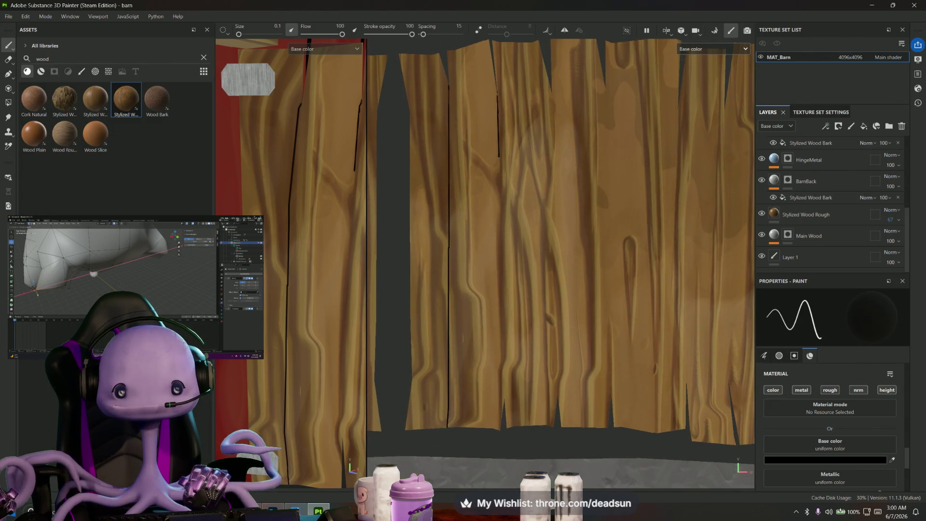
{"action": "left_click", "coordinate": [507, 391], "text": "shift"}
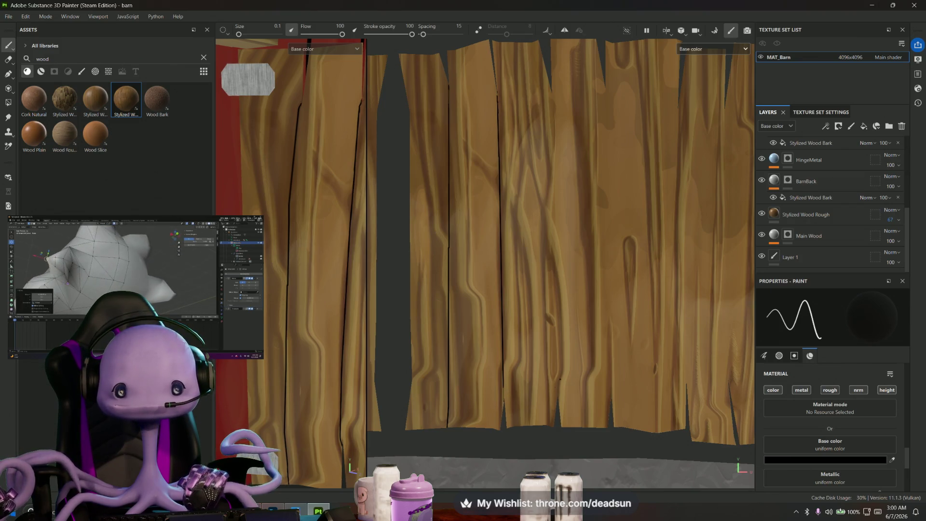
{"action": "left_click_drag", "start_coordinate": [507, 391], "coordinate": [433, 176], "text": "alt"}
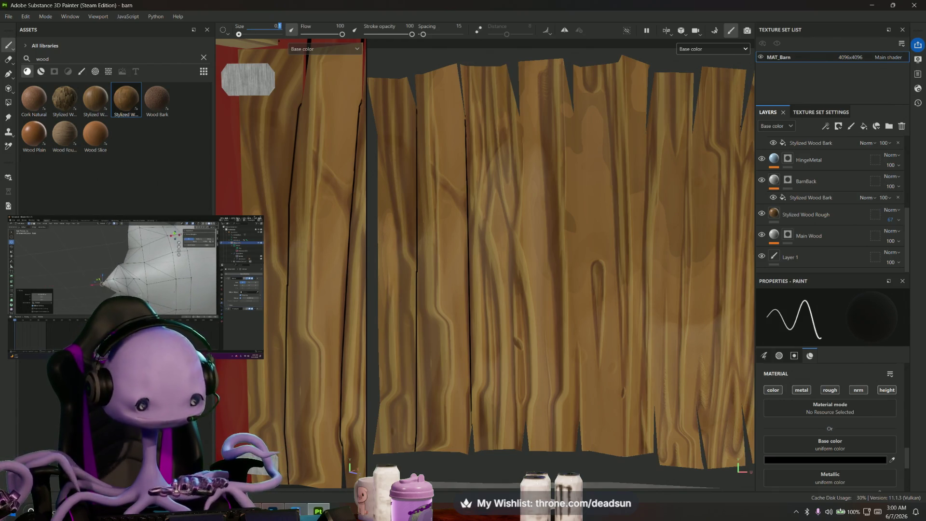
{"action": "type", "text": ".3"}
- With brush size 0.3, paint thin straight black lines down two more plank gaps
{"action": "key", "text": "Return"}
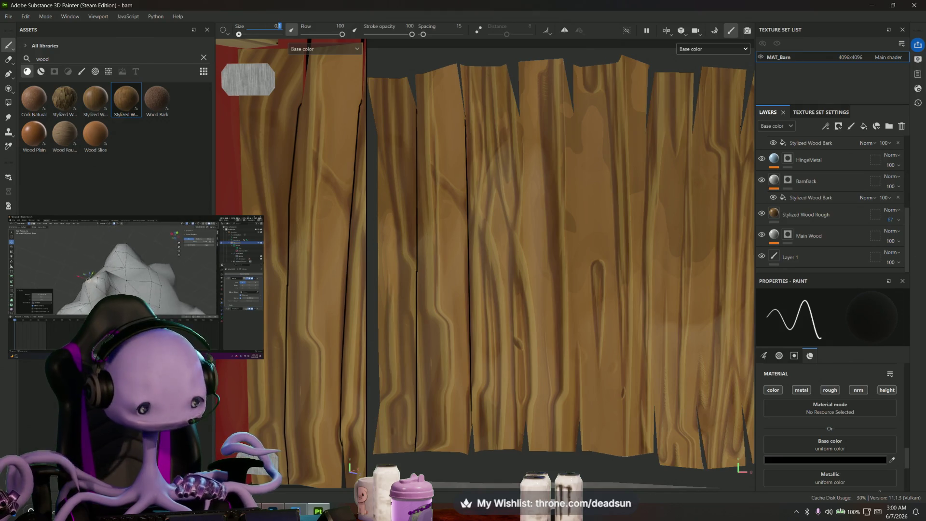
{"action": "key", "text": "shift"}
{"action": "left_click", "coordinate": [417, 108], "text": "shift"}
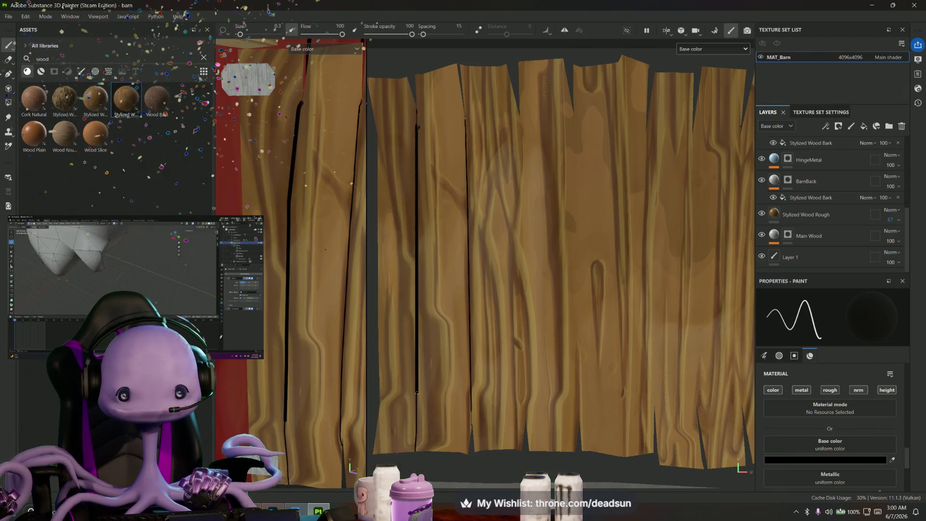
{"action": "scroll", "coordinate": [529, 211], "scroll_direction": "up", "scroll_amount": 2}
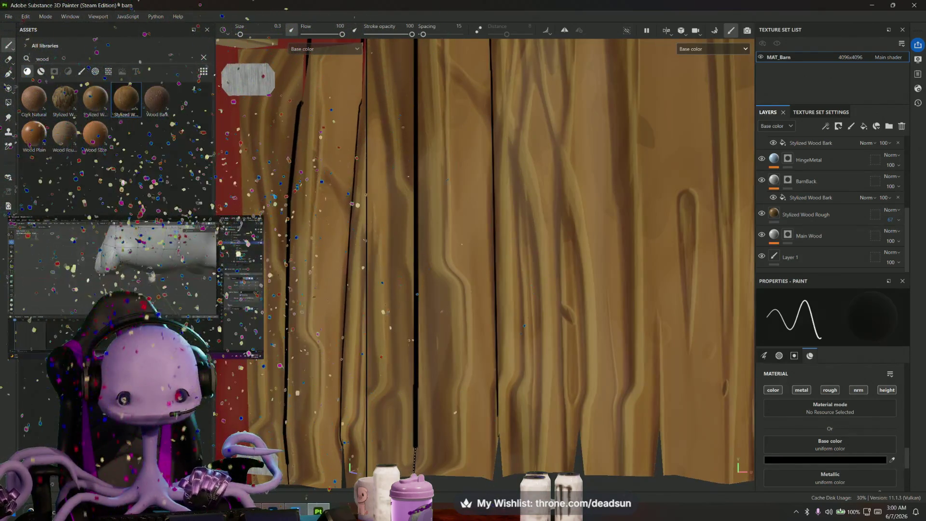
{"action": "left_click_drag", "start_coordinate": [445, 55], "coordinate": [437, 178], "text": "alt"}
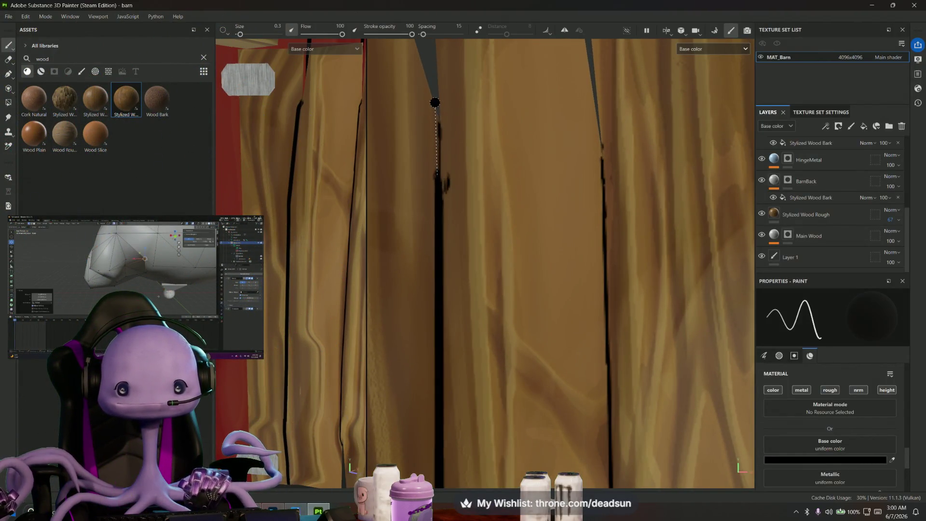
{"action": "mouse_move", "coordinate": [482, 215]}
{"action": "left_mouse_down", "text": "alt"}
{"action": "mouse_move", "coordinate": [533, 182]}
{"action": "mouse_move", "coordinate": [528, 150]}
{"action": "mouse_move", "coordinate": [545, 399]}
{"action": "left_mouse_up", "text": "alt"}
{"action": "scroll", "coordinate": [530, 139], "scroll_direction": "down", "scroll_amount": 3}
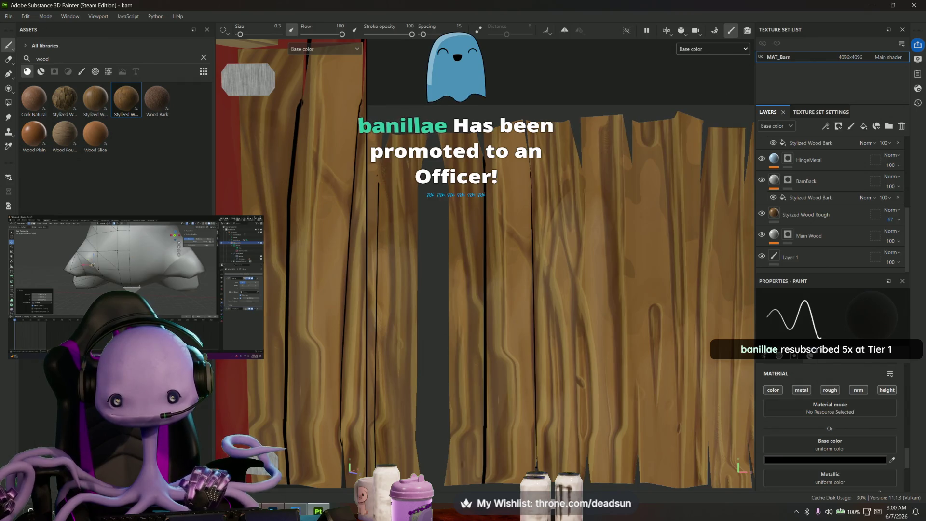
{"action": "key", "text": "shift"}
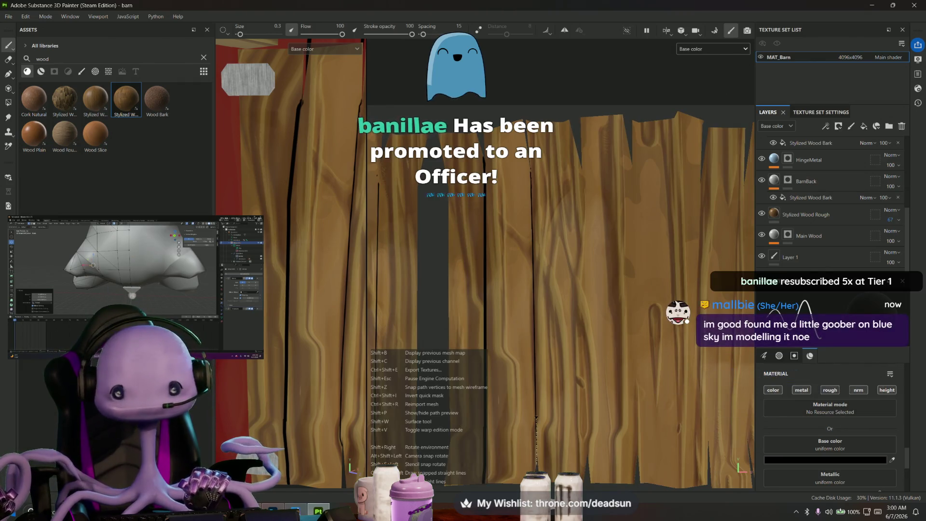
{"action": "left_click", "coordinate": [534, 249], "text": "shift"}
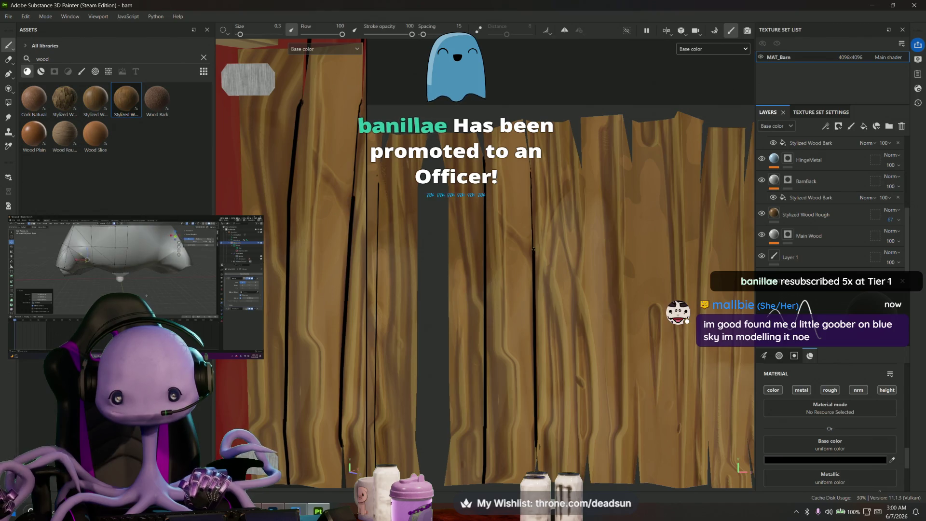
{"action": "left_click", "coordinate": [530, 167], "text": "shift"}
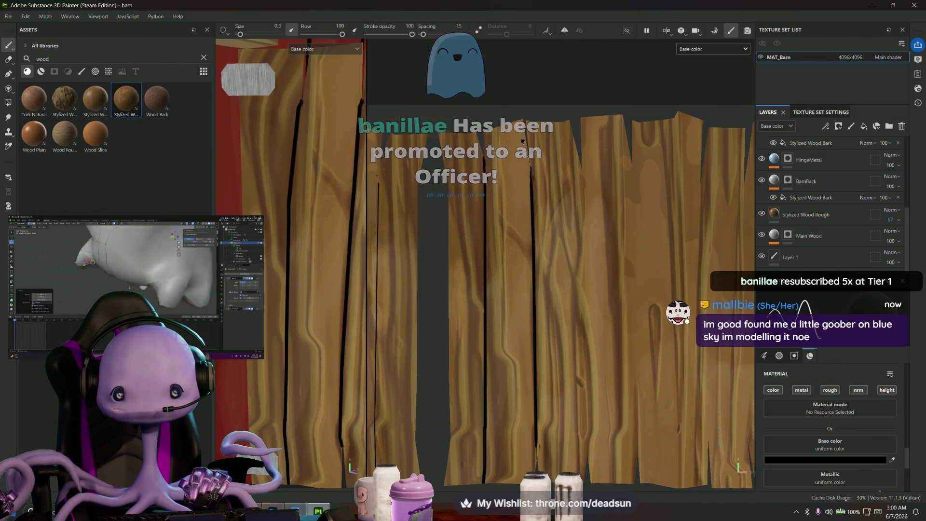
{"action": "scroll", "coordinate": [572, 174], "scroll_direction": "up", "scroll_amount": 2}
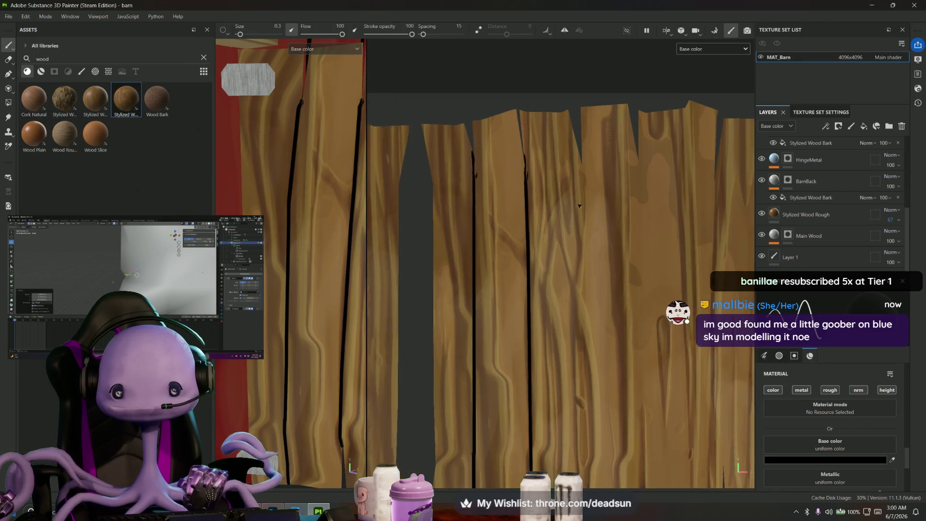
{"action": "scroll", "coordinate": [588, 190], "scroll_direction": "up", "scroll_amount": 2}
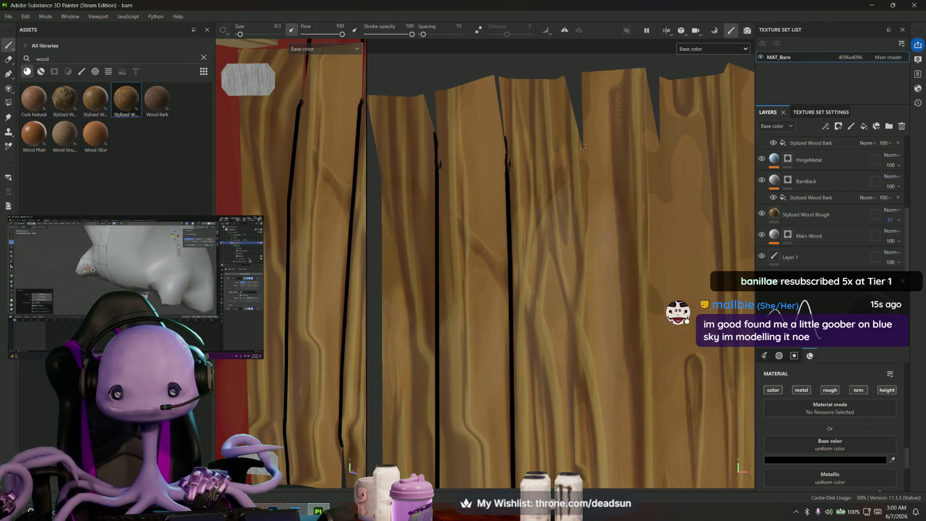
{"action": "scroll", "coordinate": [586, 174], "scroll_direction": "up", "scroll_amount": 2}
- Move in on the plank bottoms and paint another solid black line, starting the next seam line
{"action": "left_click_drag", "start_coordinate": [586, 174], "coordinate": [527, 180], "text": "alt"}
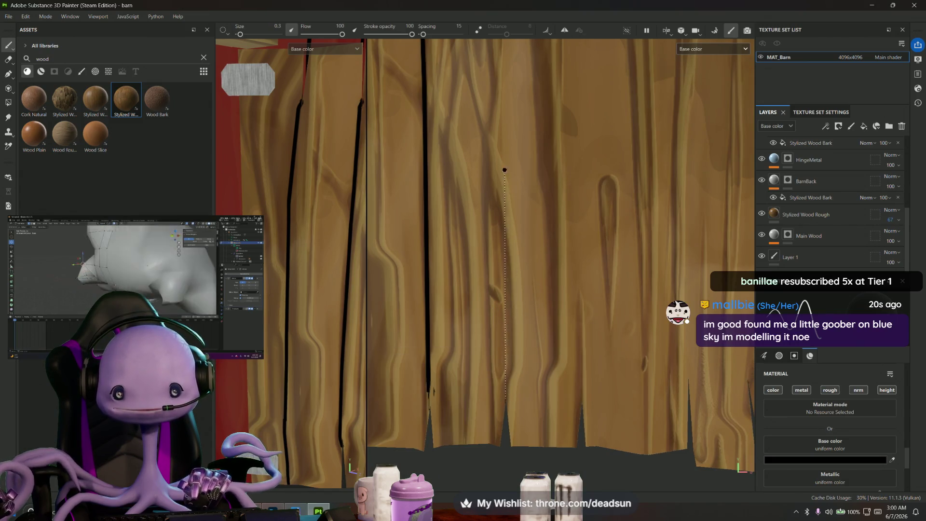
{"action": "mouse_move", "coordinate": [502, 168]}
{"action": "left_mouse_down", "text": "alt"}
{"action": "mouse_move", "coordinate": [508, 180]}
{"action": "mouse_move", "coordinate": [506, 163]}
{"action": "left_mouse_up", "text": "alt"}
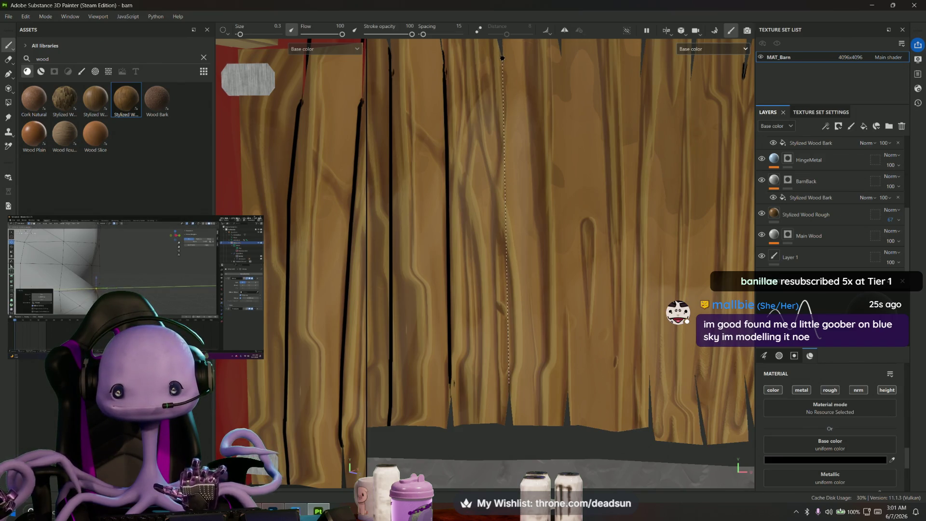
{"action": "right_click_drag", "start_coordinate": [502, 58], "coordinate": [502, 92], "text": "alt"}
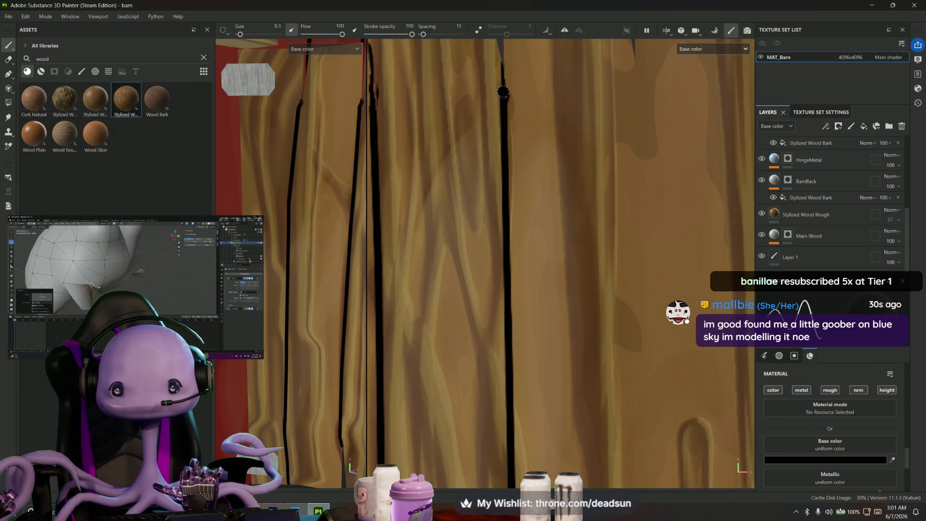
{"action": "scroll", "coordinate": [507, 93], "scroll_direction": "down", "scroll_amount": 5}
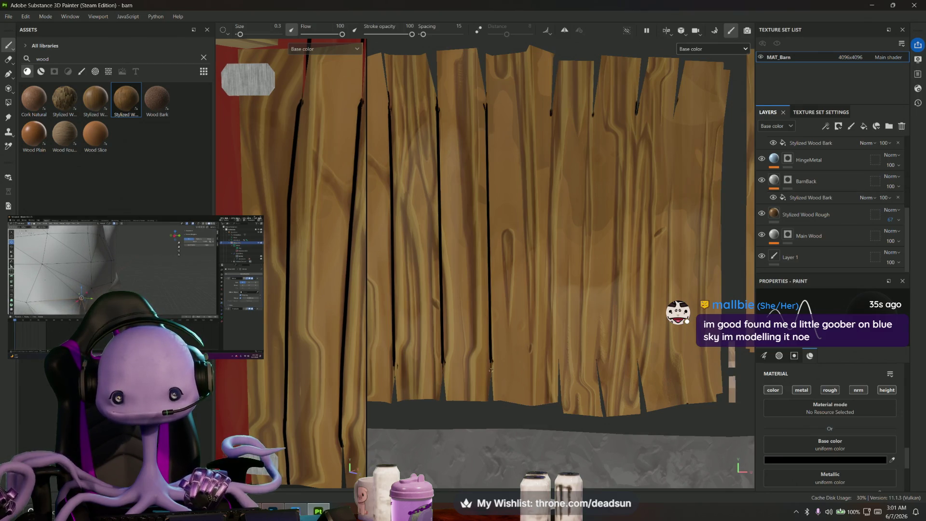
{"action": "scroll", "coordinate": [489, 355], "scroll_direction": "up", "scroll_amount": 3}
{"action": "scroll", "coordinate": [488, 341], "scroll_direction": "up", "scroll_amount": 2}
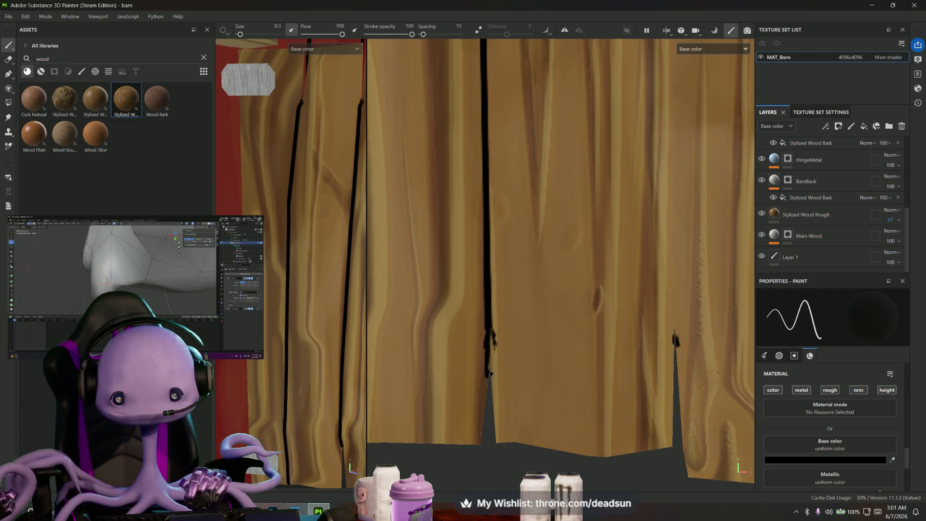
{"action": "scroll", "coordinate": [501, 382], "scroll_direction": "up", "scroll_amount": 2}
{"action": "scroll", "coordinate": [501, 381], "scroll_direction": "down", "scroll_amount": 3}
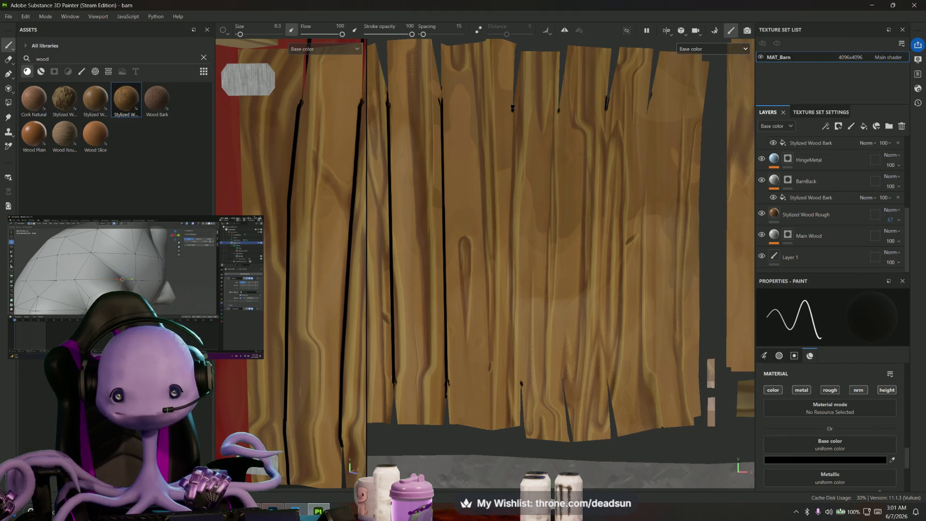
{"action": "key", "text": "shift"}
{"action": "left_click", "coordinate": [521, 384], "text": "shift"}
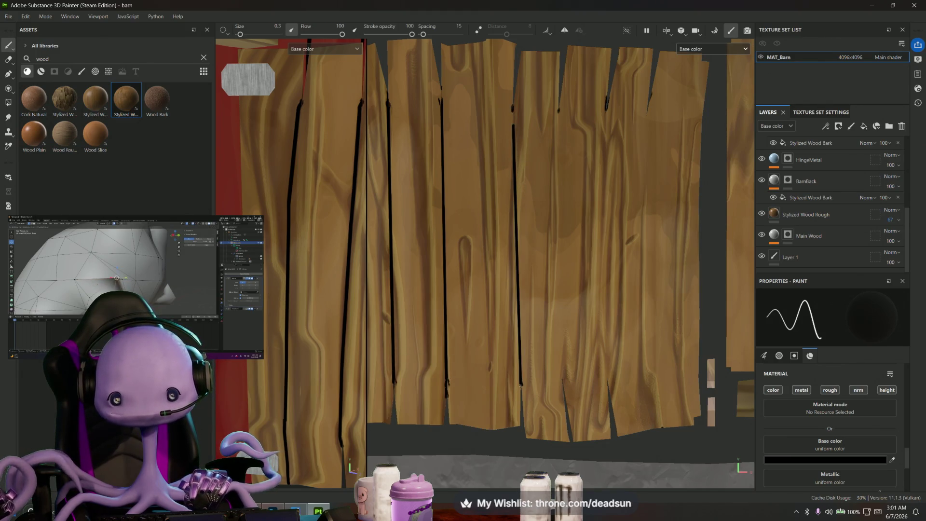
{"action": "left_click", "coordinate": [559, 111]}
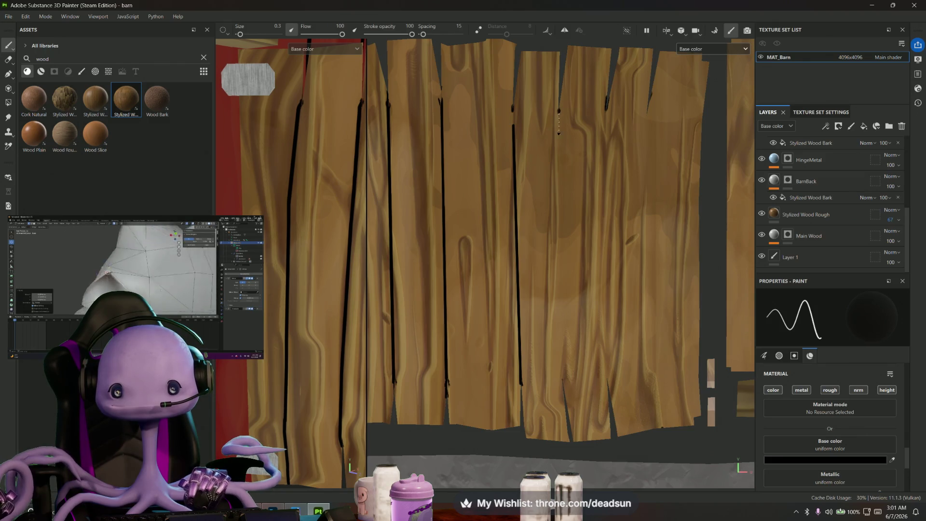
{"action": "key", "text": "shift"}
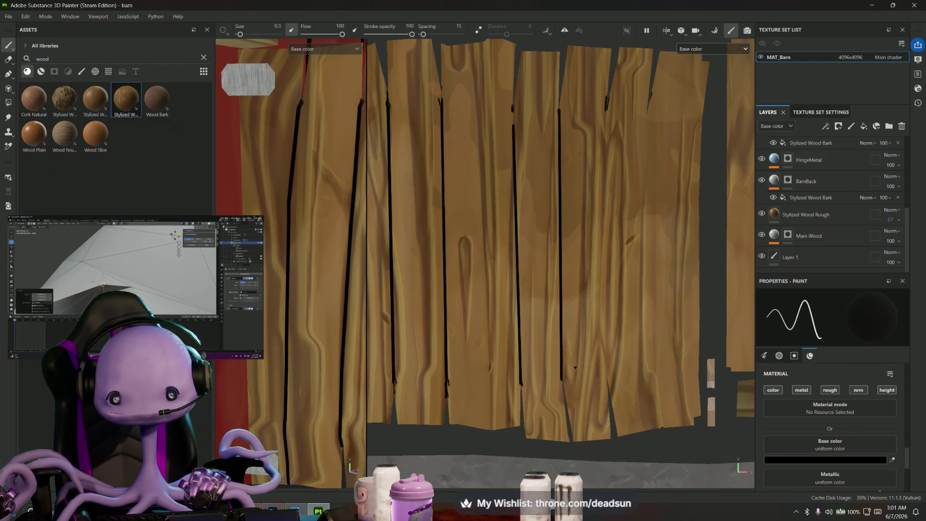
{"action": "scroll", "coordinate": [575, 366], "scroll_direction": "up", "scroll_amount": 2}
{"action": "middle_click_drag", "start_coordinate": [575, 366], "coordinate": [499, 384]}
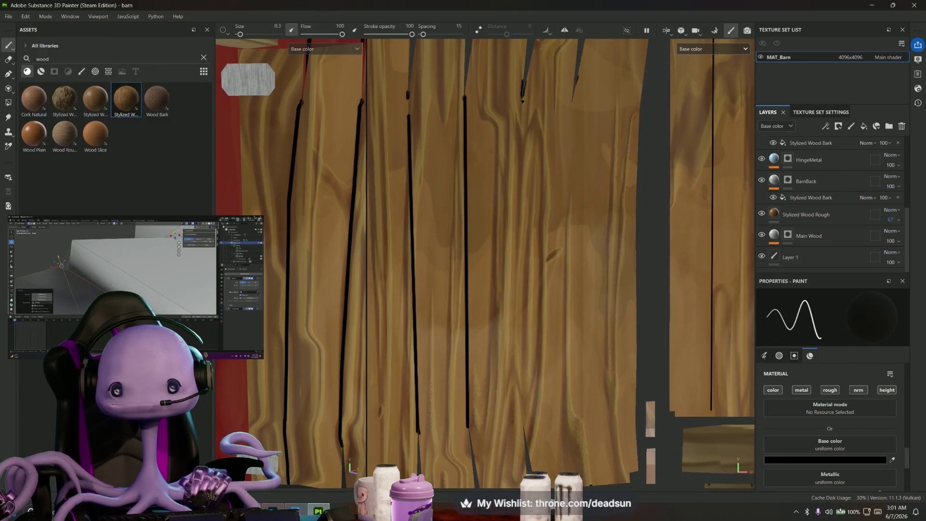
{"action": "key", "text": "shift"}
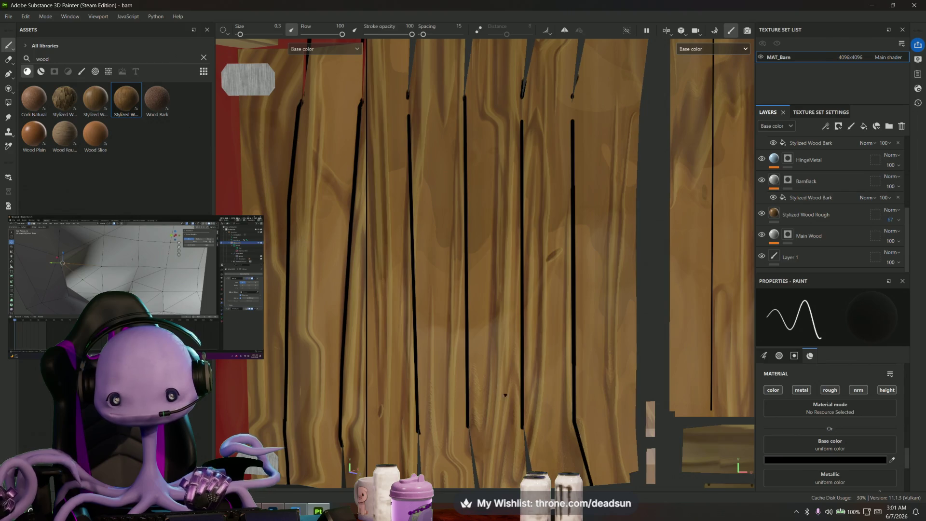
{"action": "scroll", "coordinate": [505, 394], "scroll_direction": "down", "scroll_amount": 2}
{"action": "scroll", "coordinate": [505, 394], "scroll_direction": "down", "scroll_amount": 2}
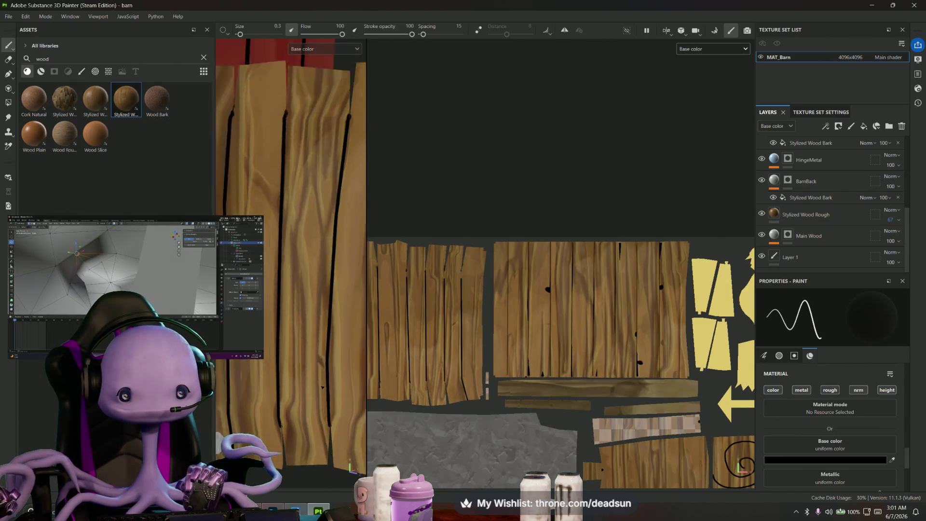
- Widen the 3D view and orbit around the cracked door planks, the red wall and the roof side
{"action": "left_click_drag", "start_coordinate": [322, 387], "coordinate": [254, 357], "text": "alt"}
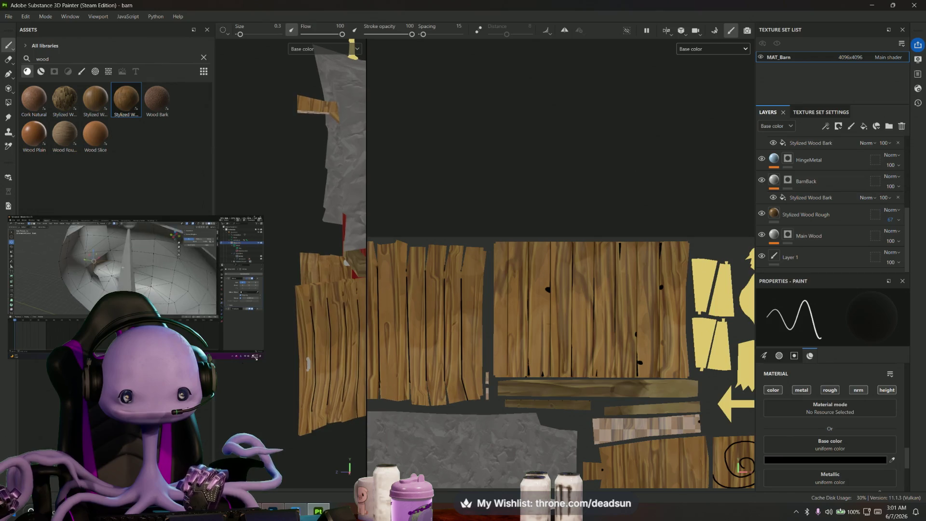
{"action": "scroll", "coordinate": [289, 290], "scroll_direction": "up", "scroll_amount": 2}
{"action": "scroll", "coordinate": [289, 289], "scroll_direction": "up", "scroll_amount": 2}
{"action": "scroll", "coordinate": [289, 289], "scroll_direction": "up", "scroll_amount": 2}
{"action": "scroll", "coordinate": [290, 289], "scroll_direction": "up", "scroll_amount": 2}
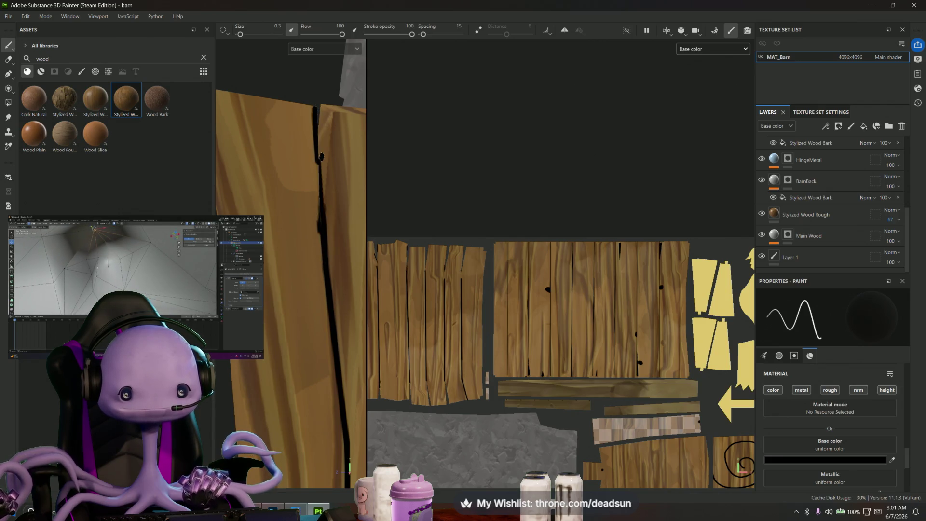
{"action": "mouse_move", "coordinate": [321, 156]}
{"action": "left_mouse_down", "text": "alt"}
{"action": "mouse_move", "coordinate": [315, 163]}
{"action": "mouse_move", "coordinate": [348, 194]}
{"action": "mouse_move", "coordinate": [330, 217]}
{"action": "left_mouse_up", "text": "alt"}
{"action": "mouse_move", "coordinate": [325, 269]}
{"action": "left_mouse_down", "text": "alt"}
{"action": "mouse_move", "coordinate": [295, 231]}
{"action": "mouse_move", "coordinate": [326, 238]}
{"action": "mouse_move", "coordinate": [310, 320]}
{"action": "mouse_move", "coordinate": [447, 347]}
{"action": "left_mouse_up", "text": "alt"}
{"action": "mouse_move", "coordinate": [302, 361]}
{"action": "left_mouse_down", "text": "alt"}
{"action": "mouse_move", "coordinate": [310, 372]}
{"action": "mouse_move", "coordinate": [306, 330]}
{"action": "mouse_move", "coordinate": [241, 327]}
{"action": "mouse_move", "coordinate": [300, 362]}
{"action": "left_mouse_up", "text": "alt"}
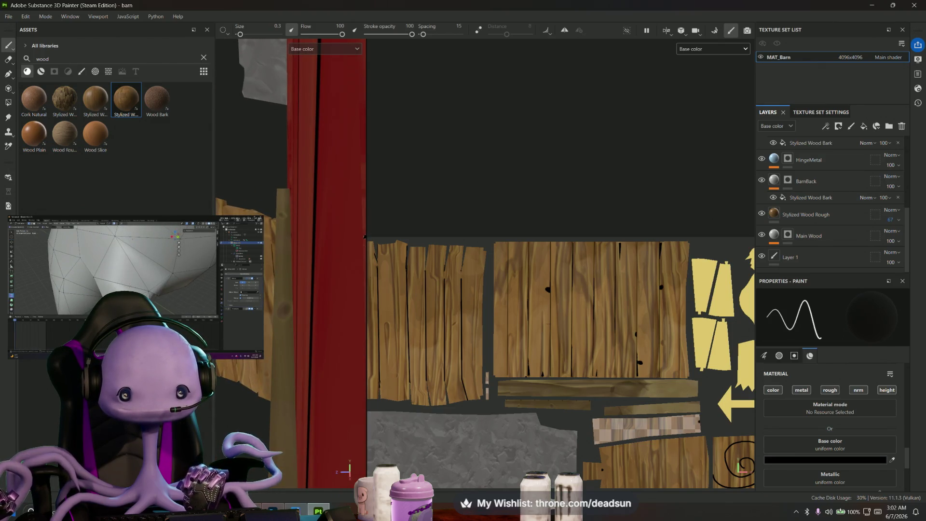
{"action": "left_click_drag", "start_coordinate": [367, 243], "coordinate": [699, 242]}
{"action": "mouse_move", "coordinate": [393, 321]}
{"action": "left_mouse_down", "text": "alt"}
{"action": "mouse_move", "coordinate": [354, 363]}
{"action": "mouse_move", "coordinate": [408, 320]}
{"action": "mouse_move", "coordinate": [517, 345]}
{"action": "mouse_move", "coordinate": [441, 357]}
{"action": "mouse_move", "coordinate": [435, 370]}
{"action": "left_mouse_up", "text": "alt"}
{"action": "scroll", "coordinate": [435, 371], "scroll_direction": "down", "scroll_amount": 2}
{"action": "scroll", "coordinate": [436, 369], "scroll_direction": "down", "scroll_amount": 2}
{"action": "scroll", "coordinate": [439, 372], "scroll_direction": "down", "scroll_amount": 2}
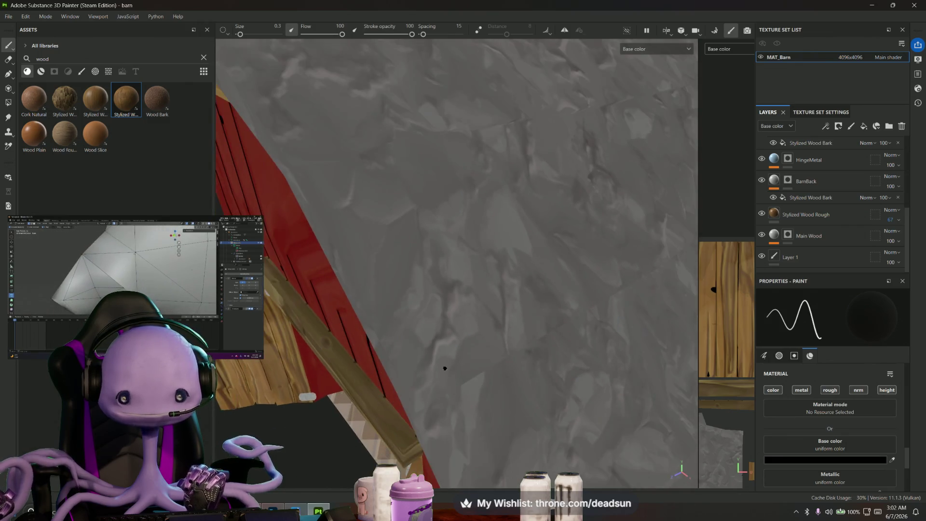
{"action": "scroll", "coordinate": [442, 367], "scroll_direction": "down", "scroll_amount": 3}
{"action": "mouse_move", "coordinate": [433, 358]}
{"action": "left_mouse_down", "text": "alt"}
{"action": "mouse_move", "coordinate": [390, 347]}
{"action": "mouse_move", "coordinate": [345, 377]}
{"action": "mouse_move", "coordinate": [348, 293]}
{"action": "mouse_move", "coordinate": [340, 341]}
{"action": "mouse_move", "coordinate": [390, 181]}
{"action": "left_mouse_up", "text": "alt"}
{"action": "scroll", "coordinate": [346, 340], "scroll_direction": "up", "scroll_amount": 3}
{"action": "scroll", "coordinate": [346, 340], "scroll_direction": "down", "scroll_amount": 2}
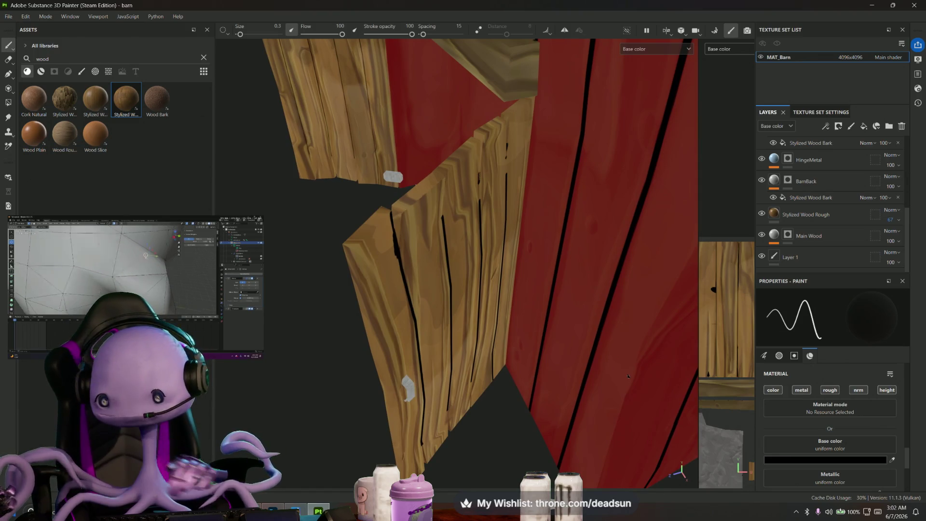
- Set the brush Base color from black to a pale pinkish grey in the colour picker
{"action": "left_click", "coordinate": [819, 460]}
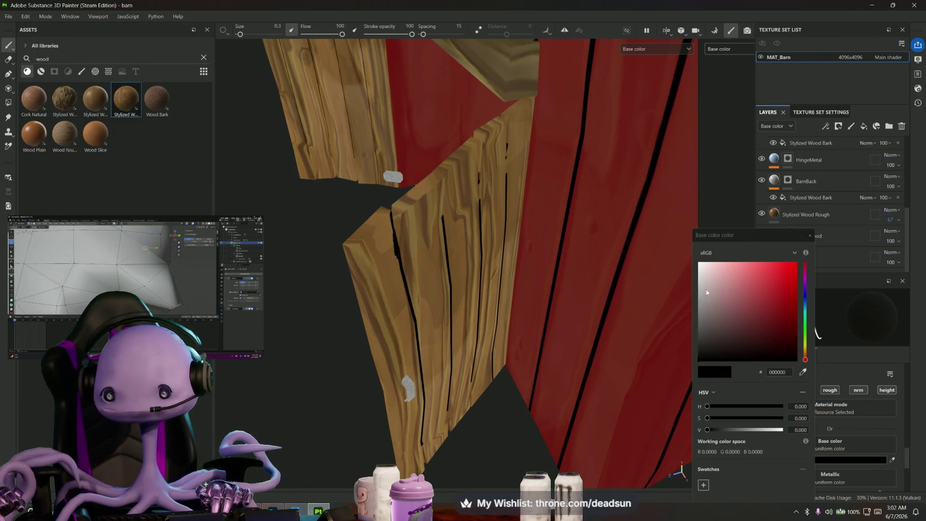
{"action": "left_click_drag", "start_coordinate": [709, 295], "coordinate": [712, 286]}
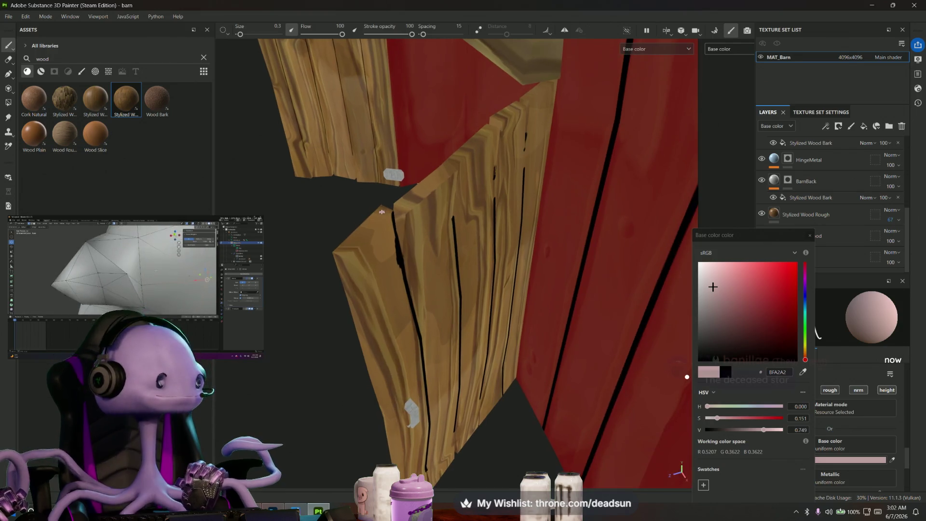
{"action": "left_click_drag", "start_coordinate": [389, 211], "coordinate": [378, 225], "text": "alt"}
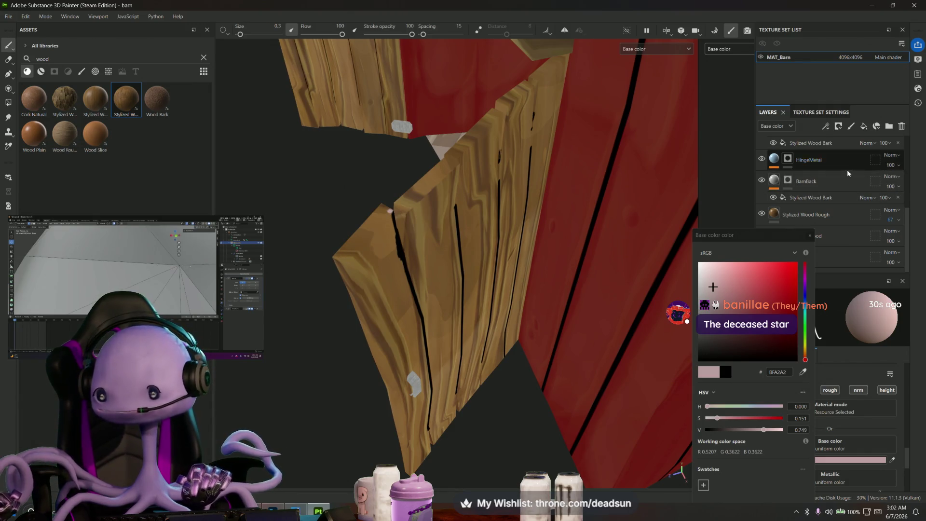
{"action": "left_click", "coordinate": [809, 235]}
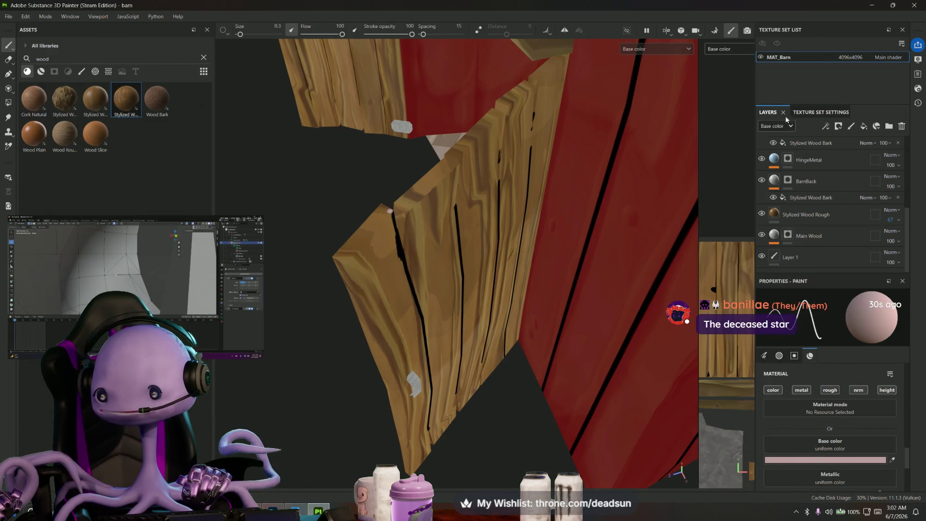
{"action": "scroll", "coordinate": [832, 203], "scroll_direction": "up", "scroll_amount": 1}
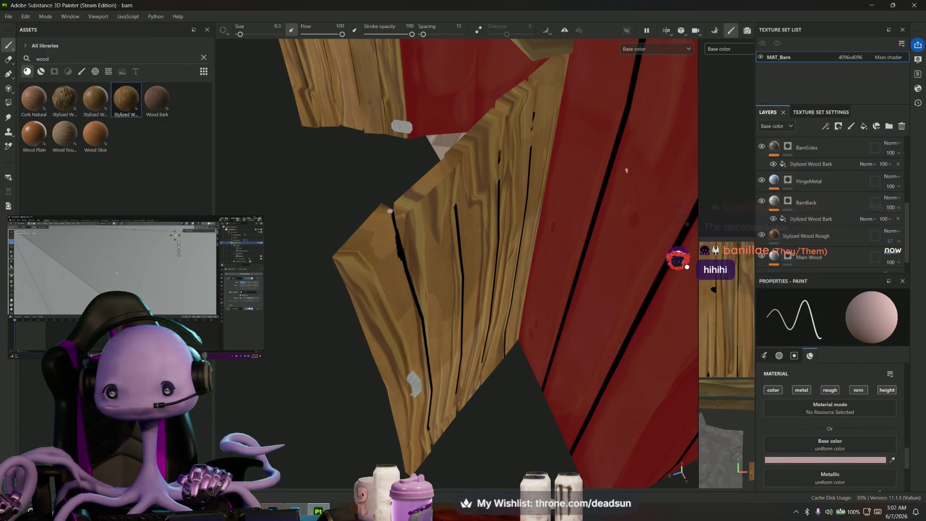
{"action": "scroll", "coordinate": [404, 264], "scroll_direction": "up", "scroll_amount": 1}
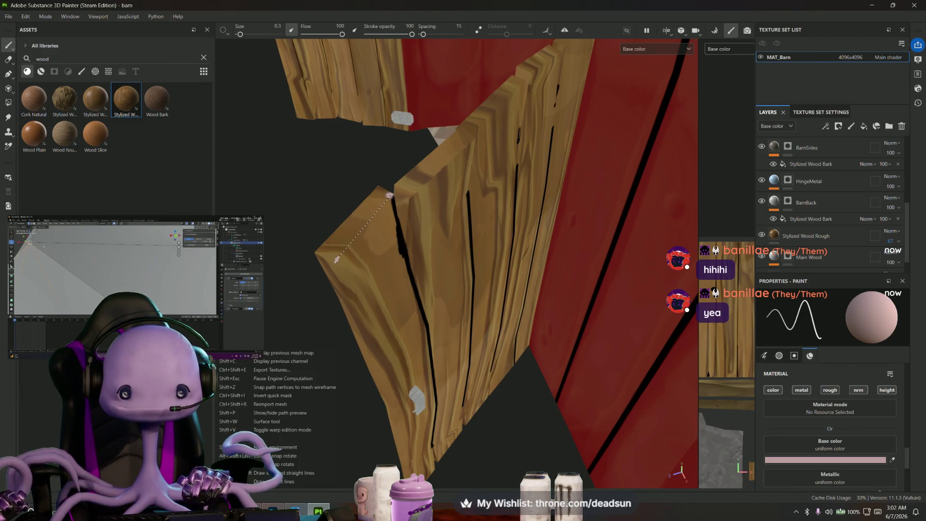
- Paint a straight pale highlight along one door board edge, then lighten the paint colour further
{"action": "left_click", "coordinate": [335, 259], "text": "shift"}
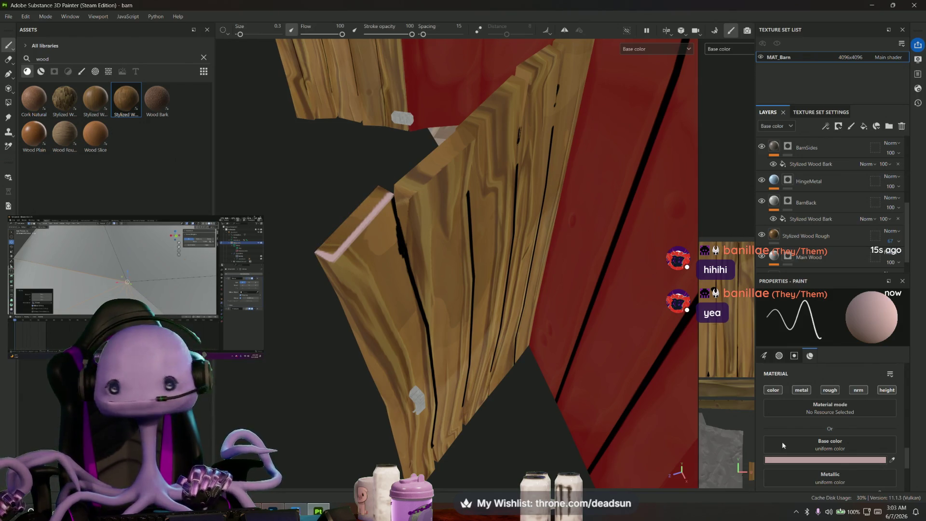
{"action": "left_click", "coordinate": [844, 459]}
{"action": "mouse_move", "coordinate": [736, 287]}
{"action": "left_mouse_down"}
{"action": "mouse_move", "coordinate": [725, 282]}
{"action": "mouse_move", "coordinate": [740, 287]}
{"action": "mouse_move", "coordinate": [732, 288]}
{"action": "left_mouse_up"}
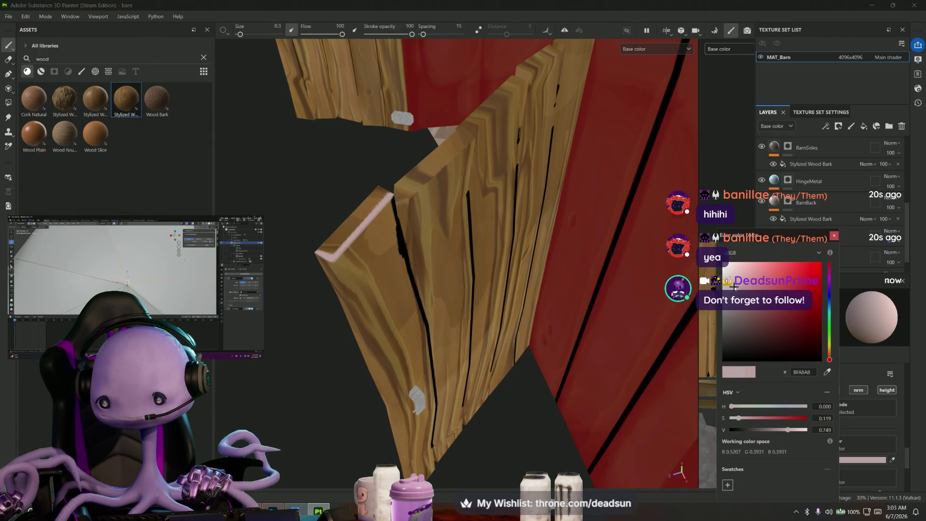
- Shift the paint to a warm tan and orbit to bring the plank tops into view
{"action": "left_click", "coordinate": [829, 353]}
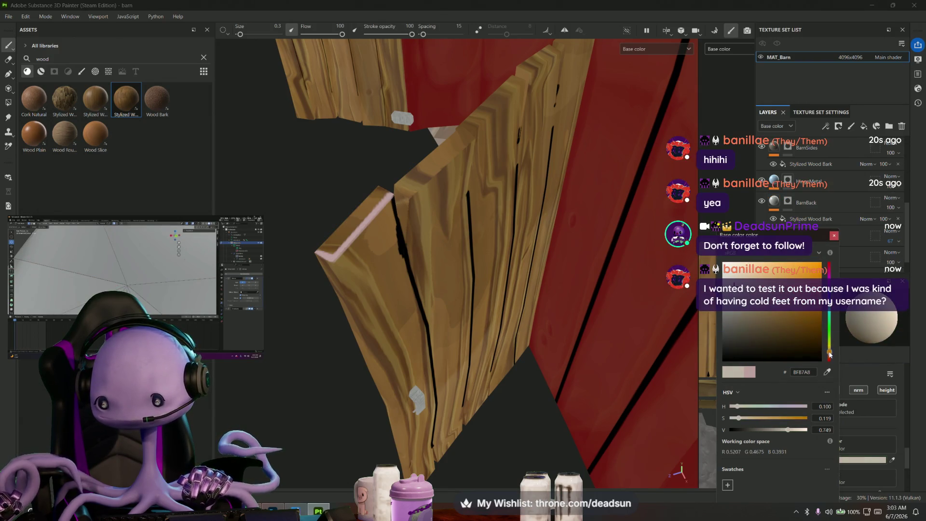
{"action": "left_click", "coordinate": [754, 276]}
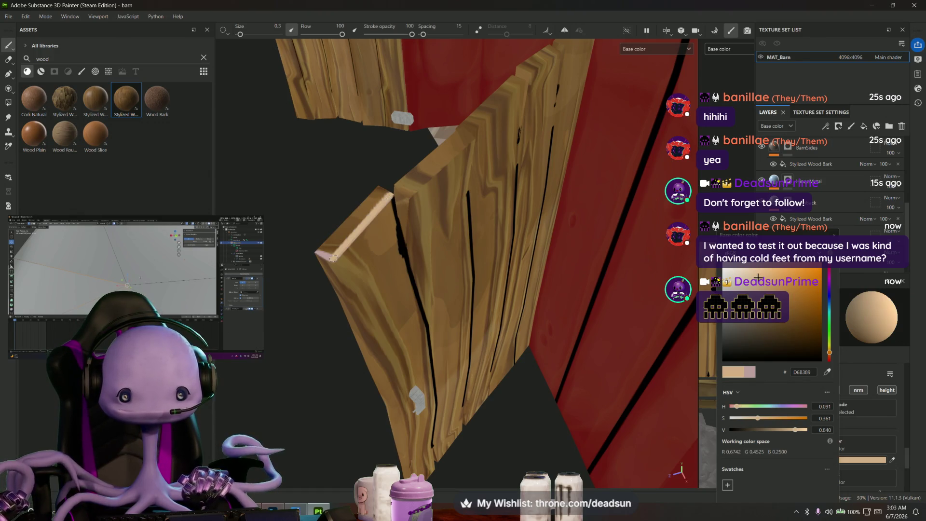
{"action": "left_click_drag", "start_coordinate": [329, 222], "coordinate": [370, 320], "text": "alt"}
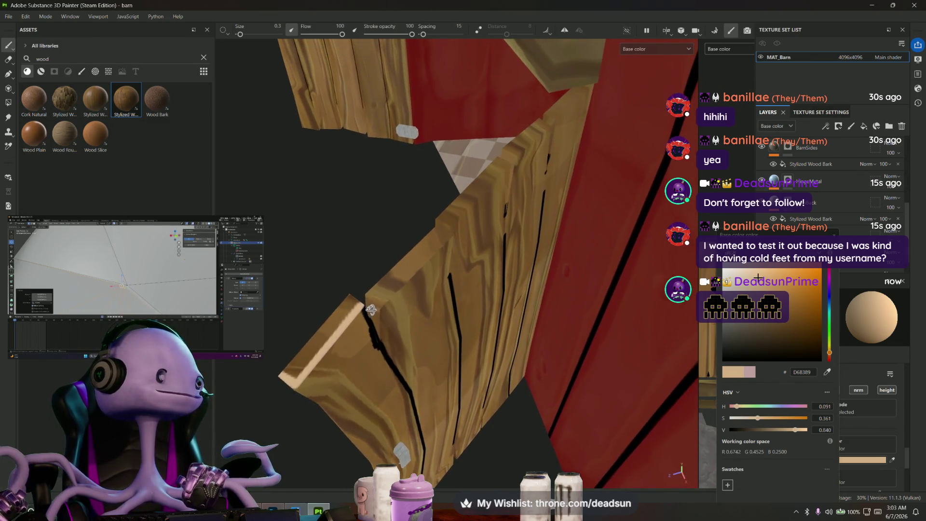
{"action": "mouse_move", "coordinate": [369, 321]}
{"action": "left_mouse_down", "text": "alt"}
{"action": "mouse_move", "coordinate": [369, 337]}
{"action": "mouse_move", "coordinate": [321, 350]}
{"action": "left_mouse_up", "text": "alt"}
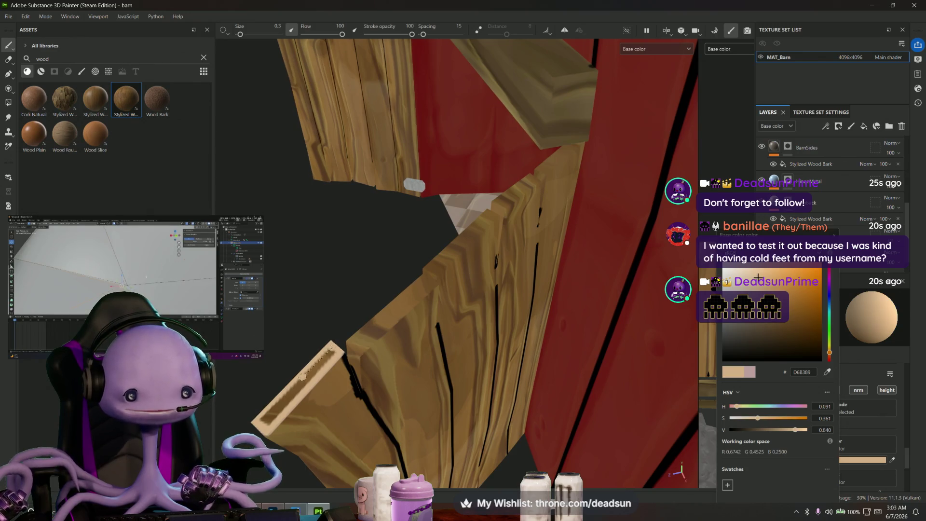
{"action": "key", "text": "shift"}
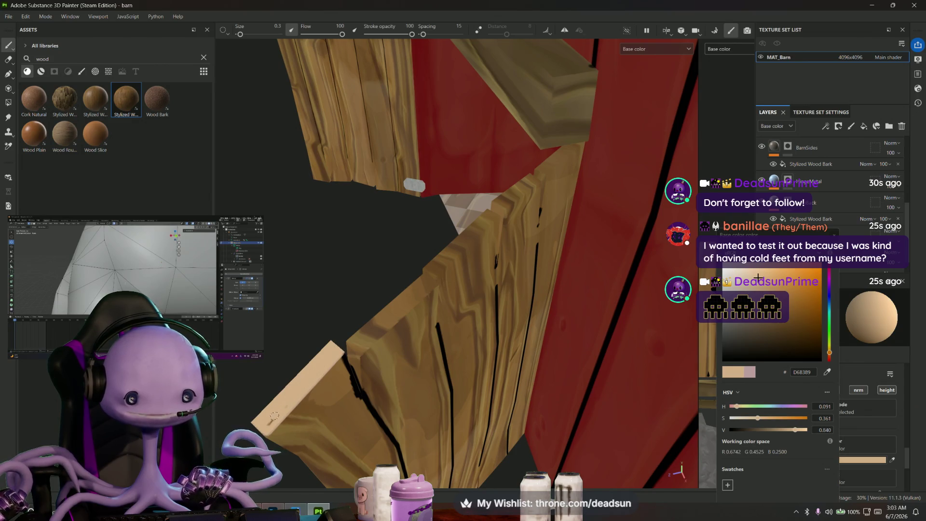
{"action": "mouse_move", "coordinate": [359, 324]}
{"action": "left_mouse_down", "text": "alt"}
{"action": "mouse_move", "coordinate": [465, 275]}
{"action": "mouse_move", "coordinate": [424, 220]}
{"action": "mouse_move", "coordinate": [548, 258]}
{"action": "left_mouse_up", "text": "alt"}
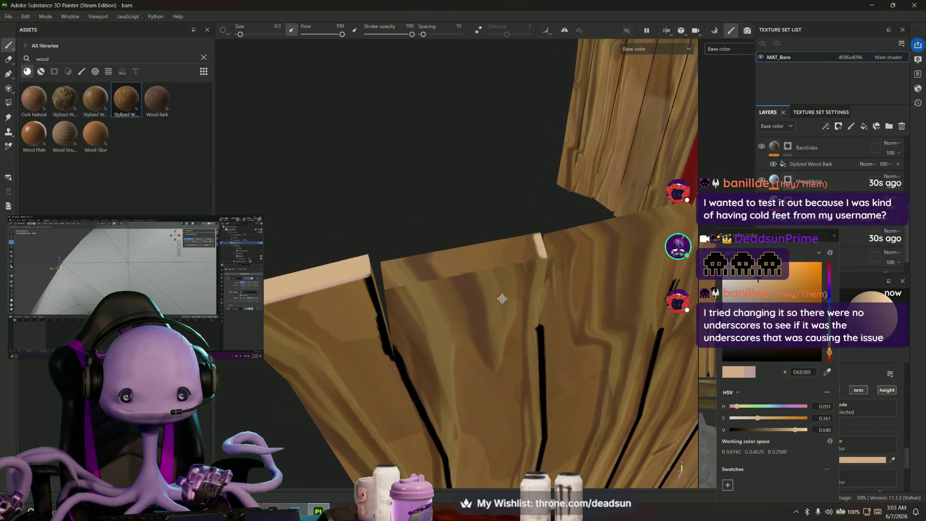
- Paint a straight tan stroke along a plank top, covering its dark streak
{"action": "left_click", "coordinate": [389, 287], "text": "shift"}
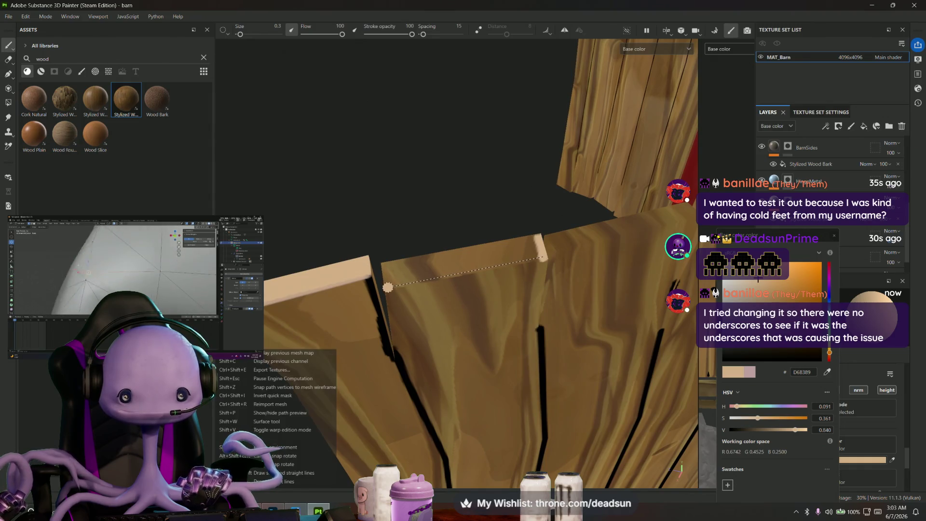
{"action": "left_click_drag", "start_coordinate": [389, 287], "coordinate": [529, 237], "text": "alt"}
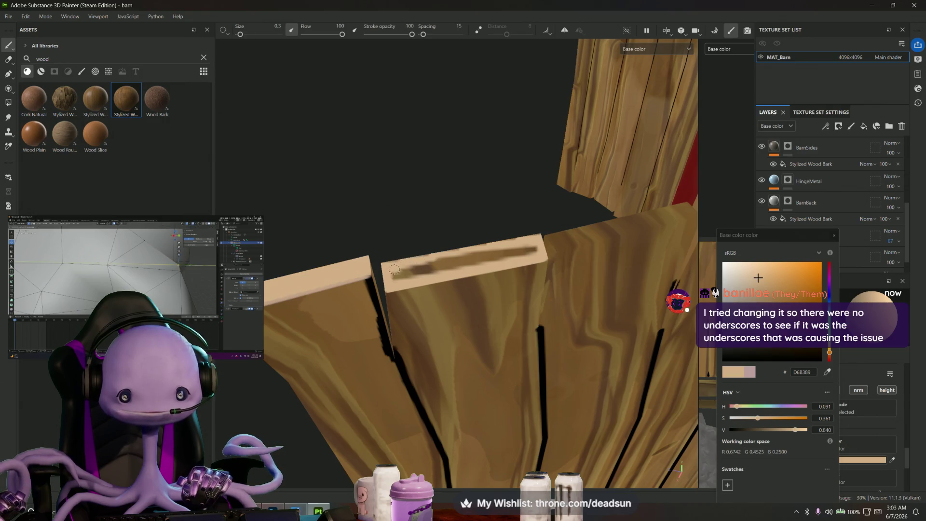
{"action": "left_click_drag", "start_coordinate": [418, 271], "coordinate": [518, 253]}
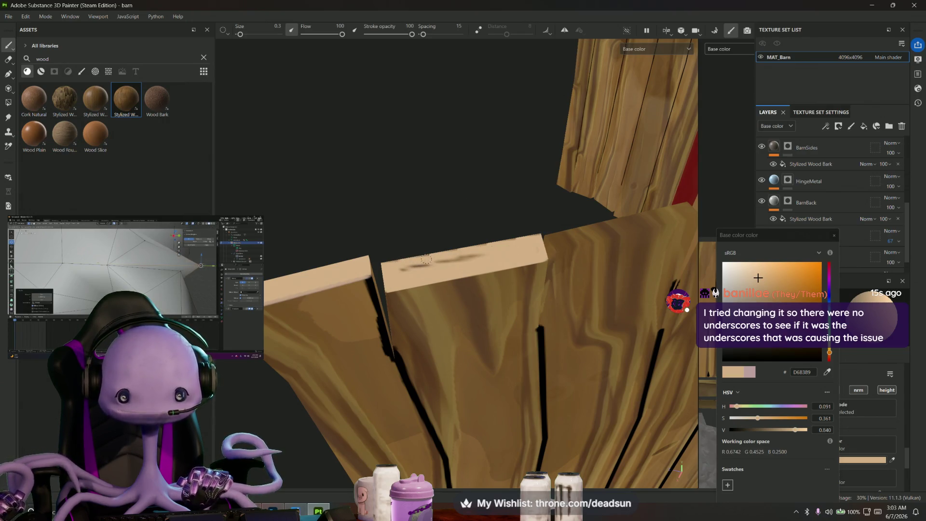
{"action": "mouse_move", "coordinate": [474, 254]}
{"action": "left_mouse_down", "text": "alt"}
{"action": "mouse_move", "coordinate": [501, 336]}
{"action": "mouse_move", "coordinate": [498, 364]}
{"action": "mouse_move", "coordinate": [461, 307]}
{"action": "left_mouse_up", "text": "alt"}
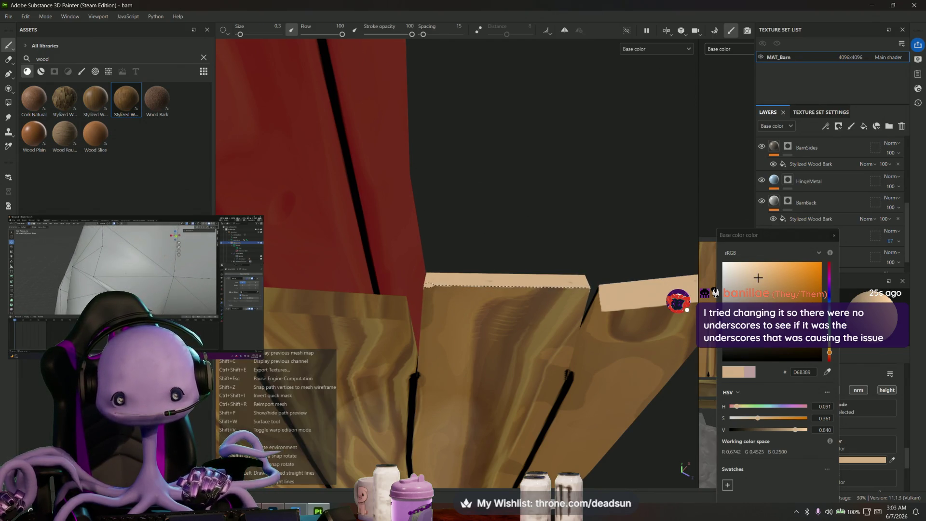
{"action": "mouse_move", "coordinate": [382, 347]}
{"action": "left_mouse_down", "text": "alt"}
{"action": "mouse_move", "coordinate": [474, 352]}
{"action": "mouse_move", "coordinate": [466, 352]}
{"action": "mouse_move", "coordinate": [468, 312]}
{"action": "left_mouse_up", "text": "alt"}
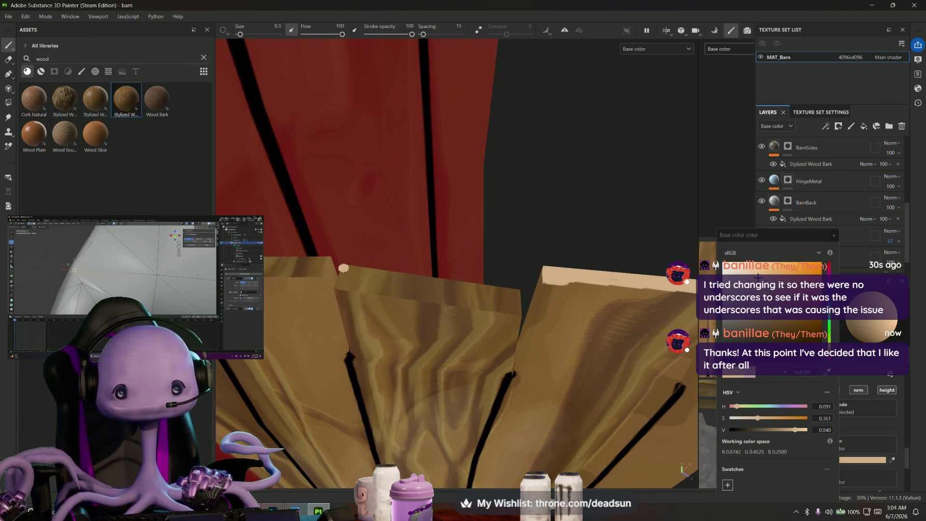
- Paint light tan lines along the top and lower edges of the next planks
{"action": "left_click", "coordinate": [520, 293], "text": "shift"}
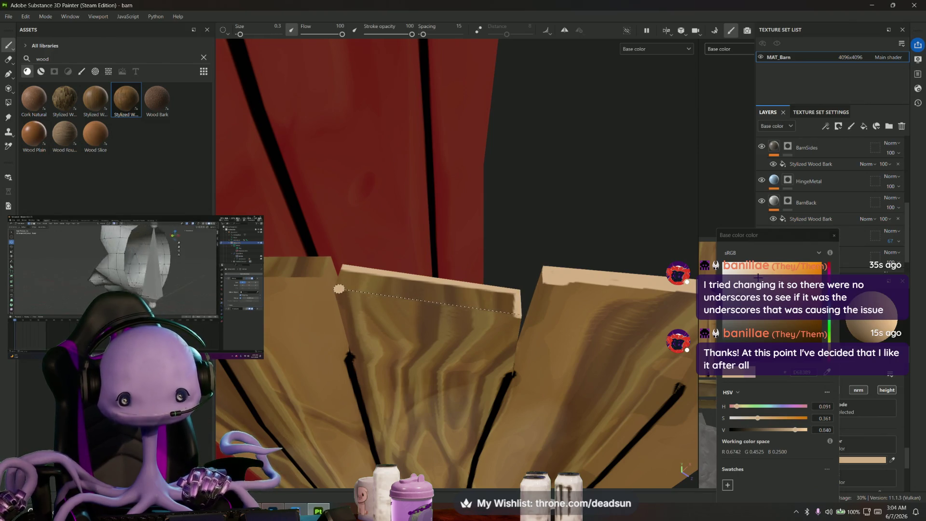
{"action": "left_click", "coordinate": [335, 292], "text": "shift"}
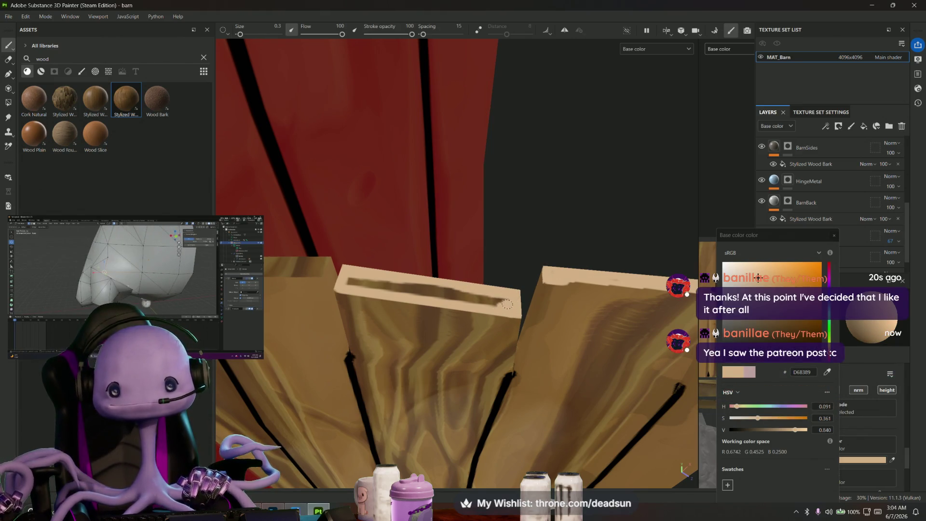
{"action": "left_click", "coordinate": [347, 281], "text": "shift"}
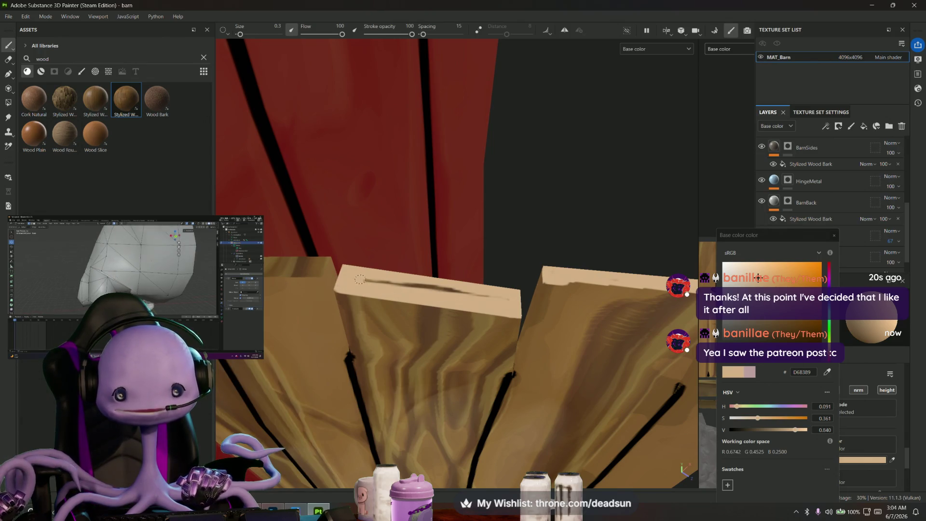
{"action": "left_click_drag", "start_coordinate": [360, 280], "coordinate": [420, 284]}
{"action": "mouse_move", "coordinate": [478, 297]}
{"action": "left_mouse_down", "text": "alt"}
{"action": "mouse_move", "coordinate": [314, 319]}
{"action": "mouse_move", "coordinate": [368, 351]}
{"action": "left_mouse_up", "text": "alt"}
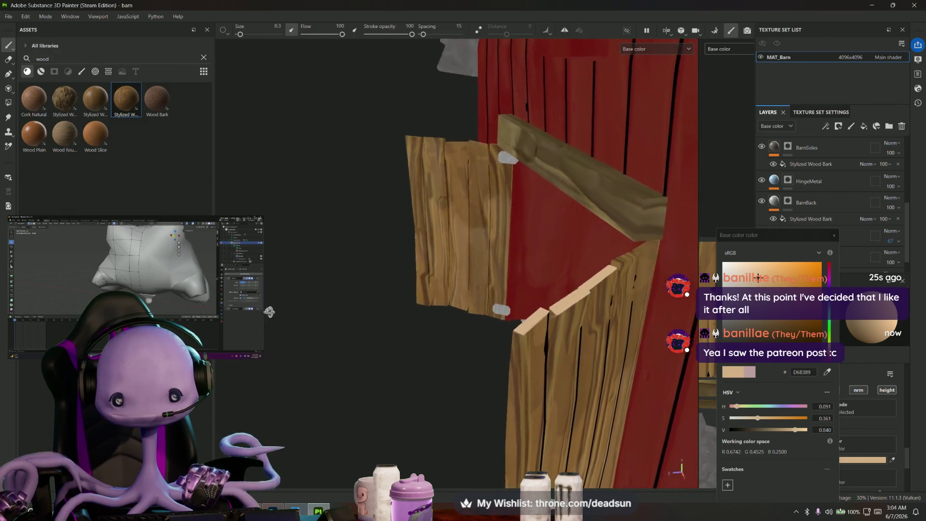
{"action": "scroll", "coordinate": [368, 350], "scroll_direction": "up", "scroll_amount": 3}
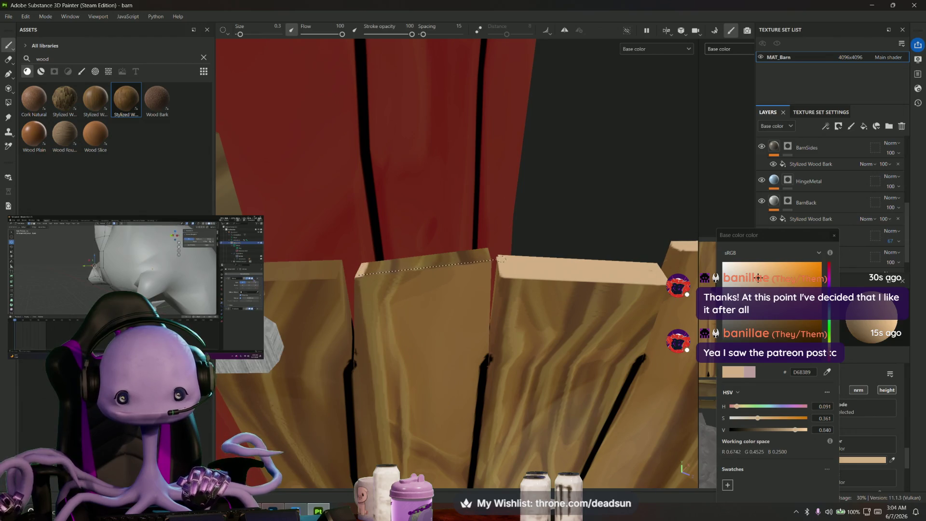
- Paint a straight light tan highlight along another plank edge after tilting the planks into view
{"action": "mouse_move", "coordinate": [460, 266]}
{"action": "left_mouse_down", "text": "alt"}
{"action": "mouse_move", "coordinate": [473, 372]}
{"action": "mouse_move", "coordinate": [474, 248]}
{"action": "left_mouse_up", "text": "alt"}
{"action": "left_click", "coordinate": [358, 291], "text": "shift"}
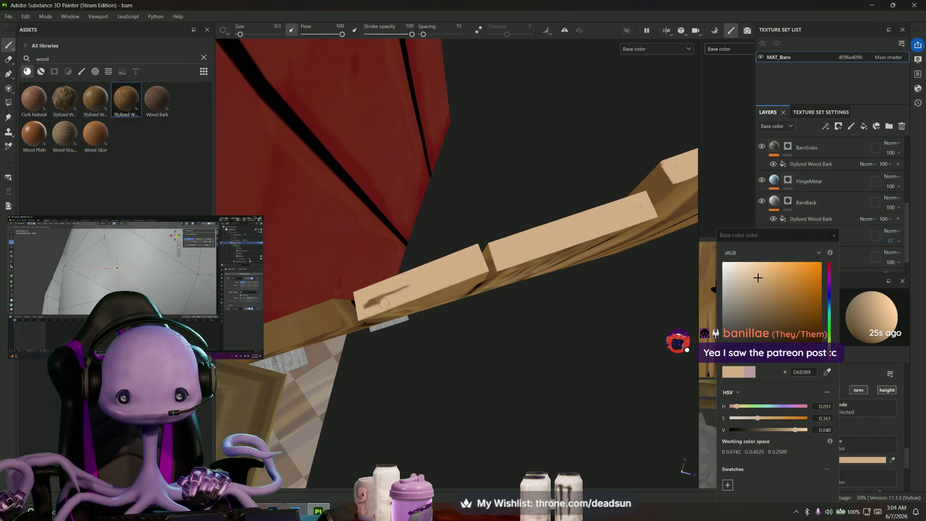
{"action": "mouse_move", "coordinate": [369, 303]}
{"action": "left_mouse_down", "text": "alt"}
{"action": "mouse_move", "coordinate": [356, 311]}
{"action": "mouse_move", "coordinate": [440, 365]}
{"action": "mouse_move", "coordinate": [388, 303]}
{"action": "mouse_move", "coordinate": [364, 295]}
{"action": "mouse_move", "coordinate": [331, 242]}
{"action": "left_mouse_up", "text": "alt"}
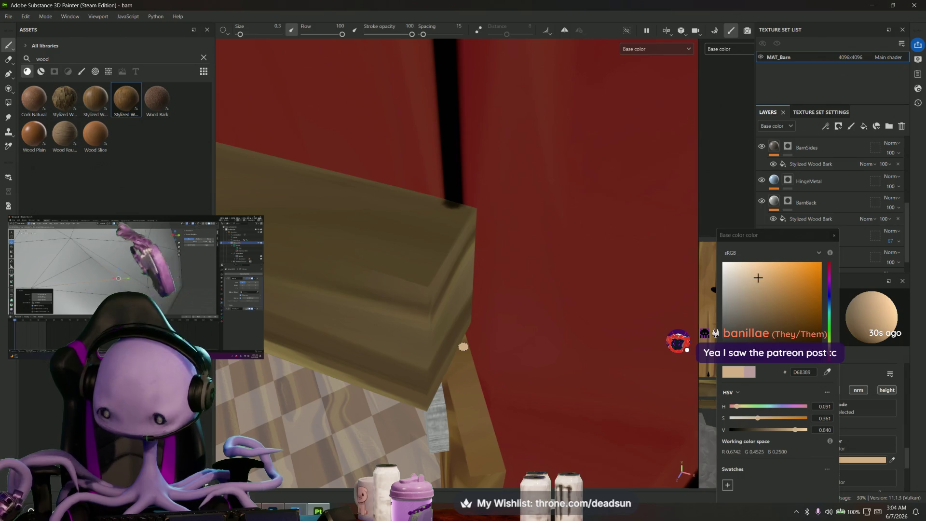
- Orbit around the wooden crossbeam to reach and check its highlighted end
{"action": "mouse_move", "coordinate": [470, 368]}
{"action": "left_mouse_down", "text": "alt"}
{"action": "mouse_move", "coordinate": [421, 364]}
{"action": "mouse_move", "coordinate": [447, 345]}
{"action": "mouse_move", "coordinate": [417, 451]}
{"action": "left_mouse_up", "text": "alt"}
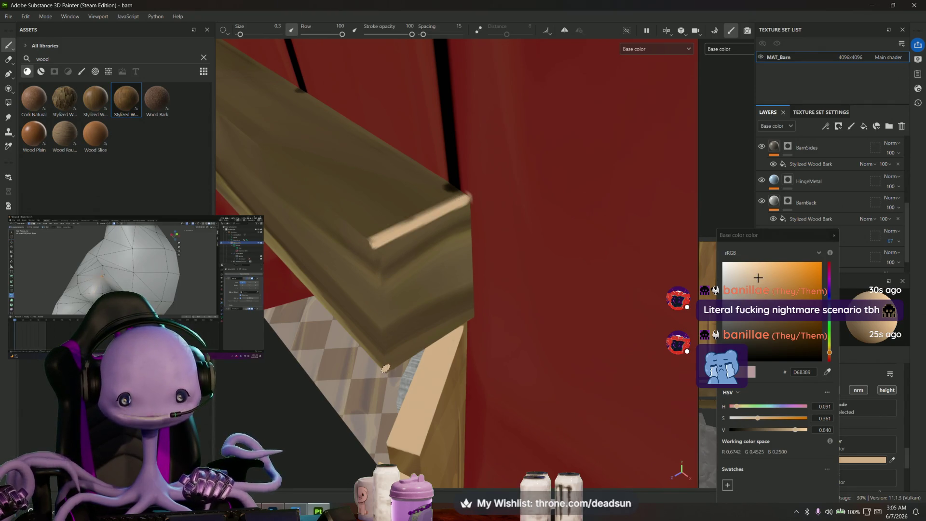
{"action": "mouse_move", "coordinate": [372, 248]}
{"action": "left_mouse_down", "text": "alt"}
{"action": "mouse_move", "coordinate": [462, 343]}
{"action": "mouse_move", "coordinate": [400, 341]}
{"action": "mouse_move", "coordinate": [448, 313]}
{"action": "mouse_move", "coordinate": [418, 211]}
{"action": "left_mouse_up", "text": "alt"}
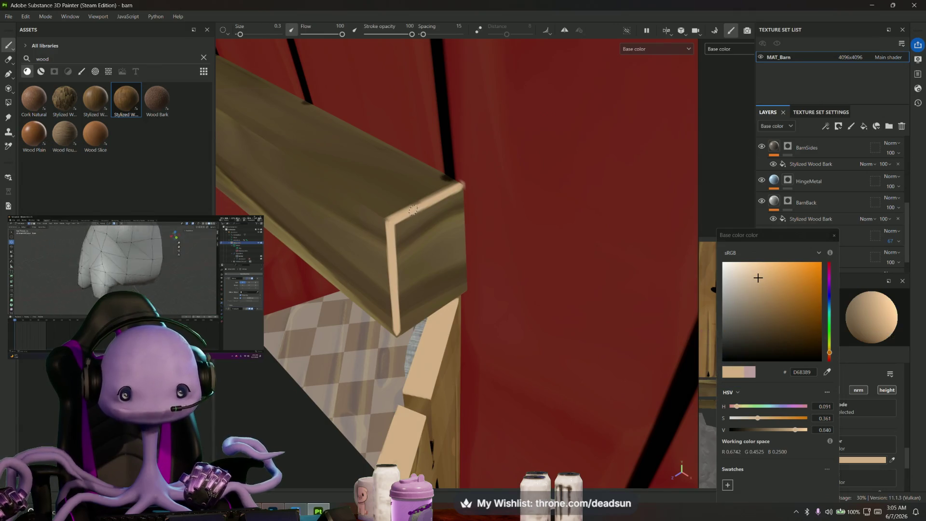
{"action": "mouse_move", "coordinate": [404, 226]}
{"action": "left_mouse_down", "text": "alt"}
{"action": "mouse_move", "coordinate": [380, 287]}
{"action": "mouse_move", "coordinate": [447, 327]}
{"action": "mouse_move", "coordinate": [492, 310]}
{"action": "left_mouse_up", "text": "alt"}
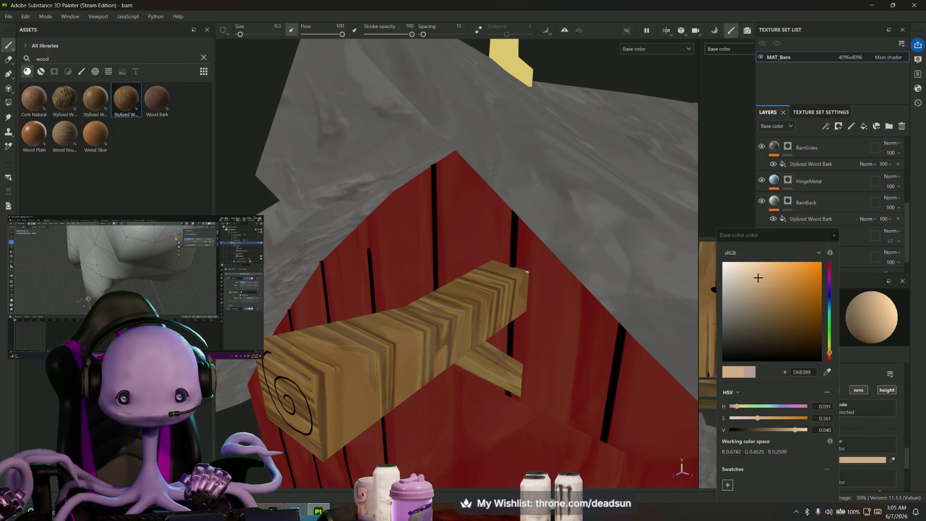
- Paint a straight light highlight along the top edge of the spiral-ended gable beam
{"action": "left_click_drag", "start_coordinate": [527, 274], "coordinate": [490, 296]}
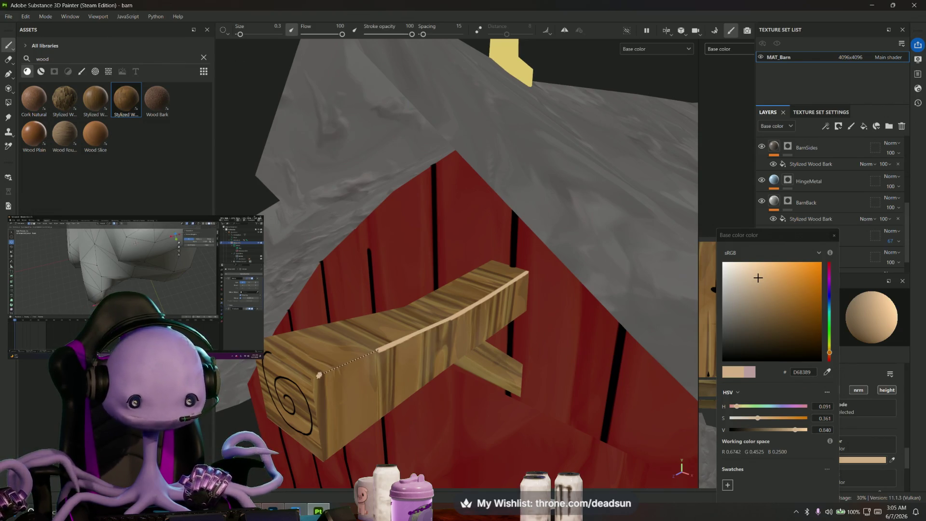
{"action": "left_click", "coordinate": [315, 376], "text": "shift"}
{"action": "left_click_drag", "start_coordinate": [314, 411], "coordinate": [372, 376], "text": "alt"}
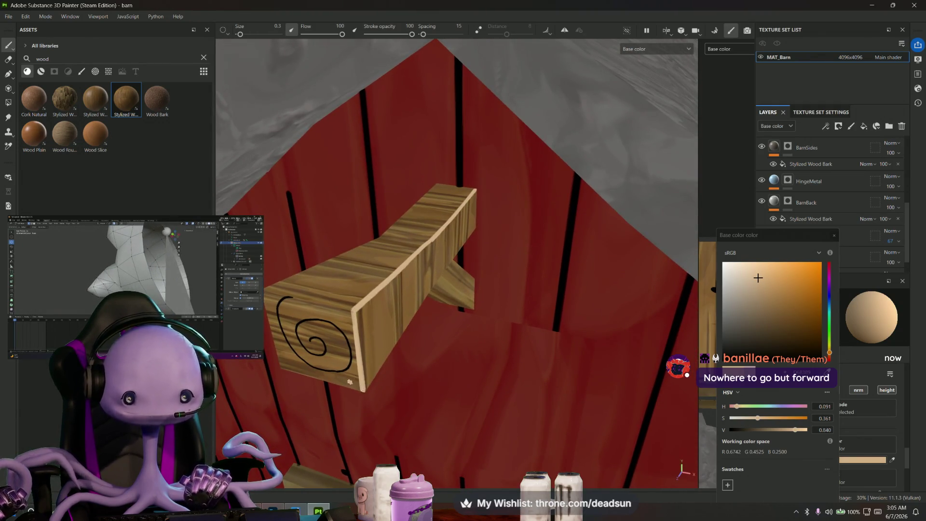
{"action": "left_click_drag", "start_coordinate": [350, 381], "coordinate": [355, 403], "text": "alt"}
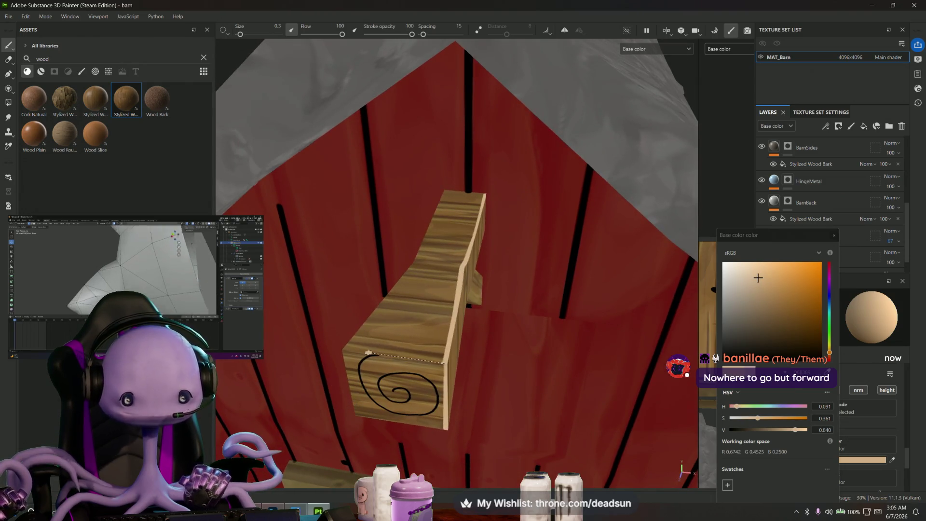
{"action": "left_click_drag", "start_coordinate": [386, 371], "coordinate": [409, 332], "text": "alt"}
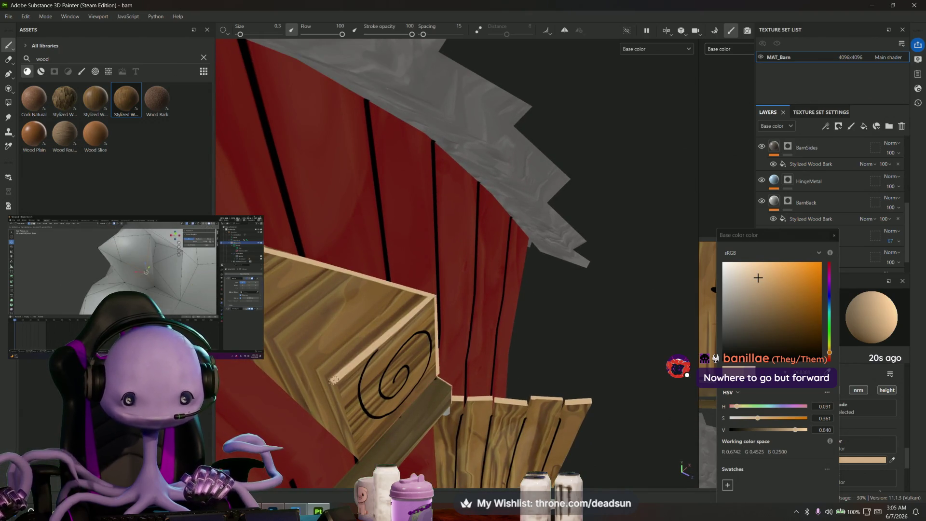
- Orbit around the beam and its spiral end to inspect the new highlight from all sides
{"action": "left_click_drag", "start_coordinate": [337, 380], "coordinate": [598, 409], "text": "alt"}
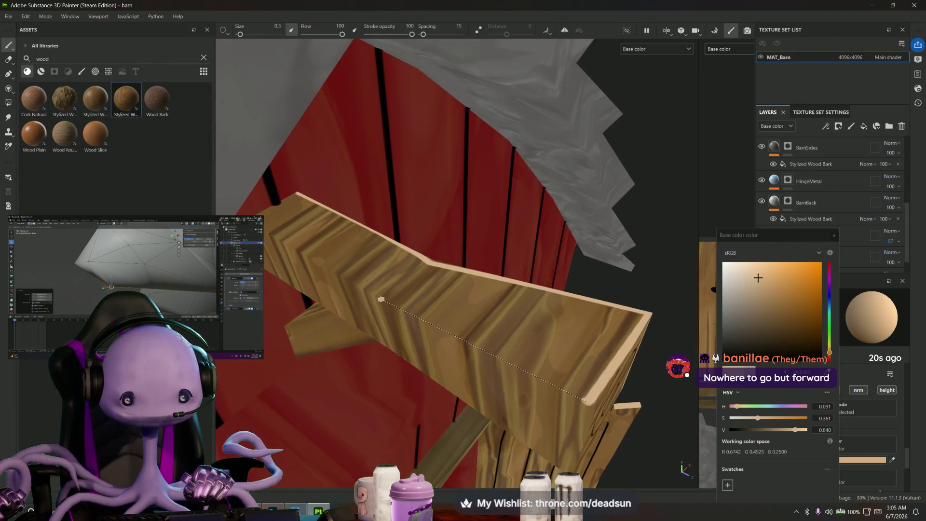
{"action": "mouse_move", "coordinate": [379, 296]}
{"action": "left_mouse_down", "text": "alt"}
{"action": "mouse_move", "coordinate": [424, 248]}
{"action": "mouse_move", "coordinate": [401, 240]}
{"action": "mouse_move", "coordinate": [507, 290]}
{"action": "mouse_move", "coordinate": [457, 272]}
{"action": "left_mouse_up", "text": "alt"}
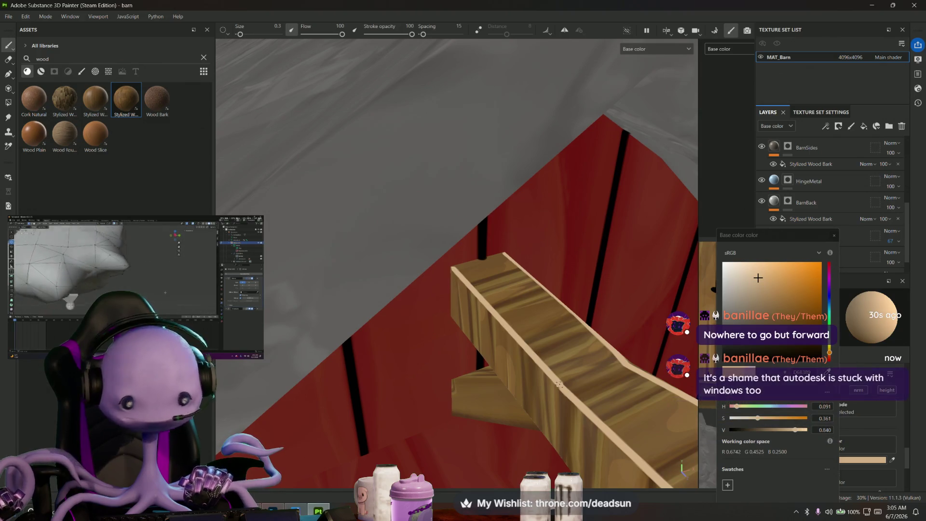
{"action": "left_click_drag", "start_coordinate": [558, 383], "coordinate": [533, 352], "text": "alt"}
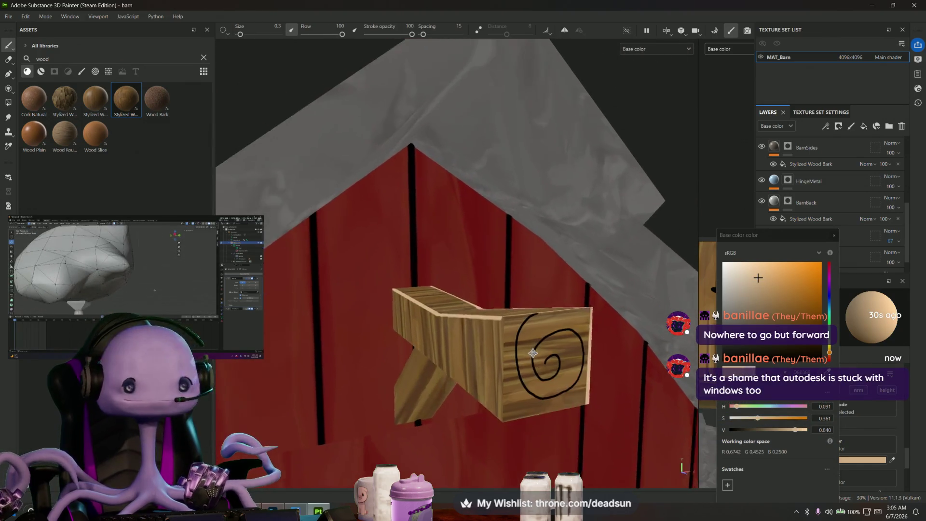
{"action": "left_click_drag", "start_coordinate": [532, 352], "coordinate": [500, 329], "text": "alt"}
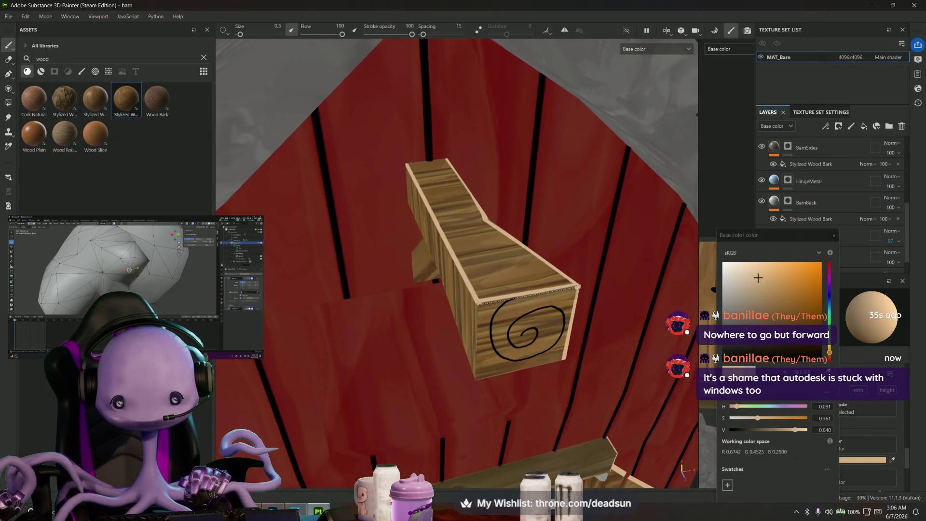
{"action": "left_click_drag", "start_coordinate": [488, 368], "coordinate": [538, 274], "text": "alt"}
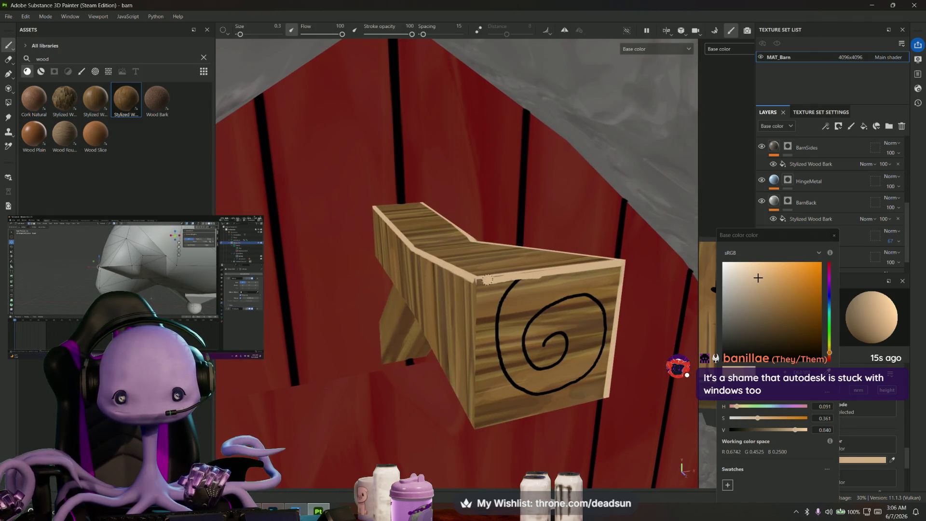
{"action": "left_click_drag", "start_coordinate": [512, 295], "coordinate": [470, 307], "text": "alt"}
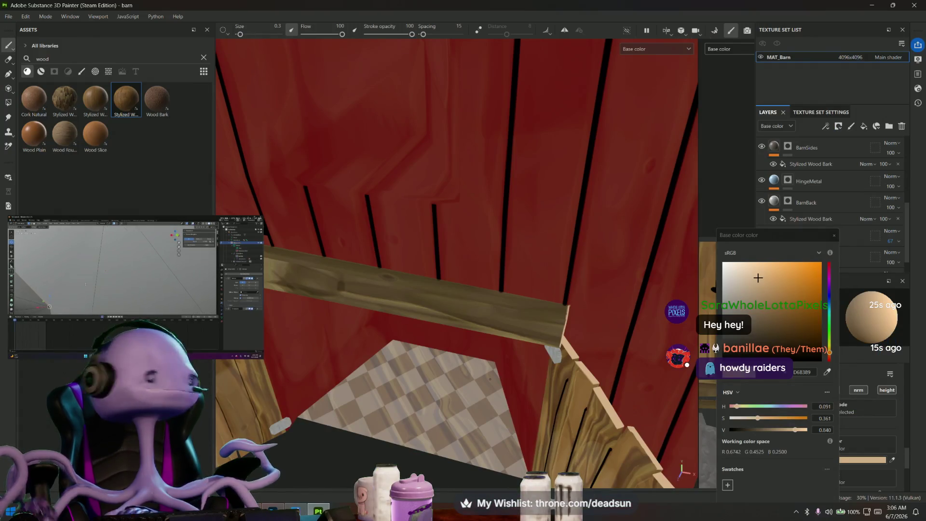
- Orbit in close on the plank above the barn doors to highlight its top and end edges
{"action": "mouse_move", "coordinate": [490, 380]}
{"action": "left_mouse_down", "text": "alt"}
{"action": "mouse_move", "coordinate": [416, 327]}
{"action": "mouse_move", "coordinate": [461, 352]}
{"action": "mouse_move", "coordinate": [445, 340]}
{"action": "left_mouse_up", "text": "alt"}
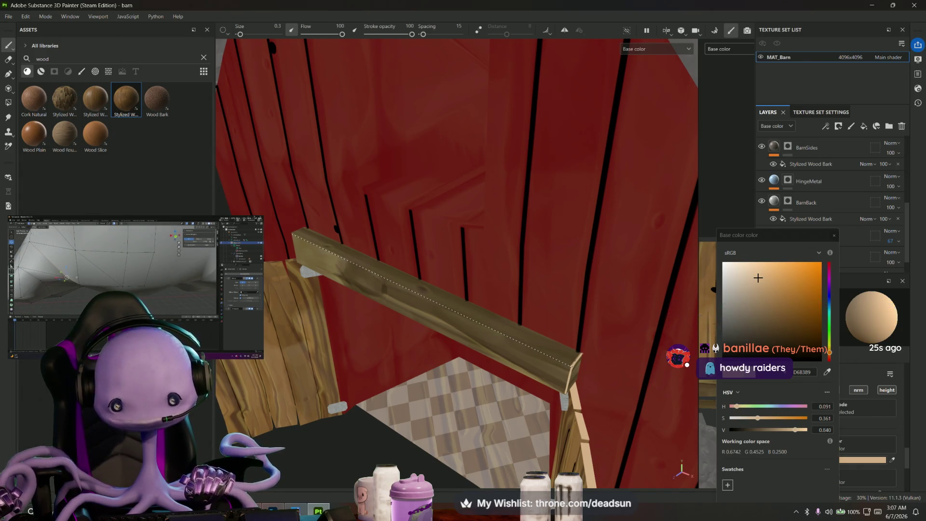
{"action": "left_click_drag", "start_coordinate": [434, 304], "coordinate": [403, 275], "text": "alt"}
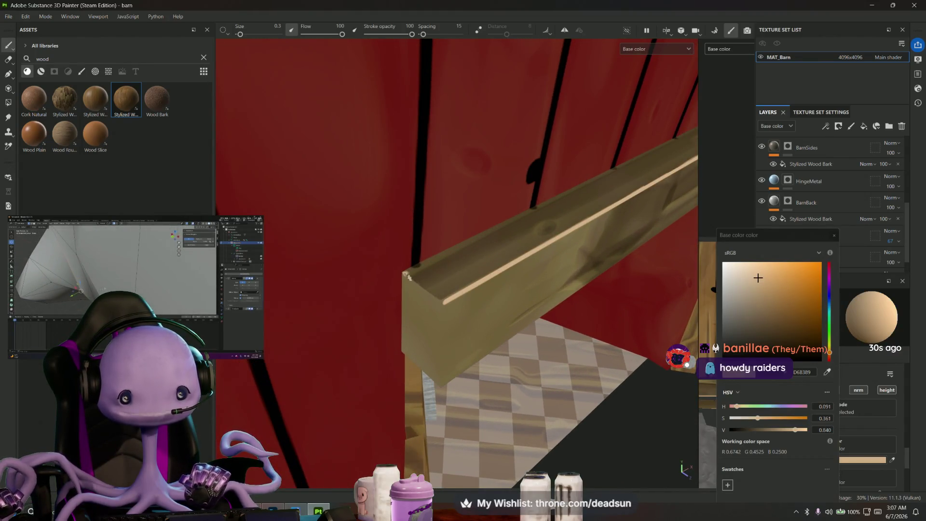
{"action": "mouse_move", "coordinate": [451, 336]}
{"action": "left_mouse_down", "text": "alt"}
{"action": "mouse_move", "coordinate": [440, 352]}
{"action": "mouse_move", "coordinate": [448, 298]}
{"action": "left_mouse_up", "text": "alt"}
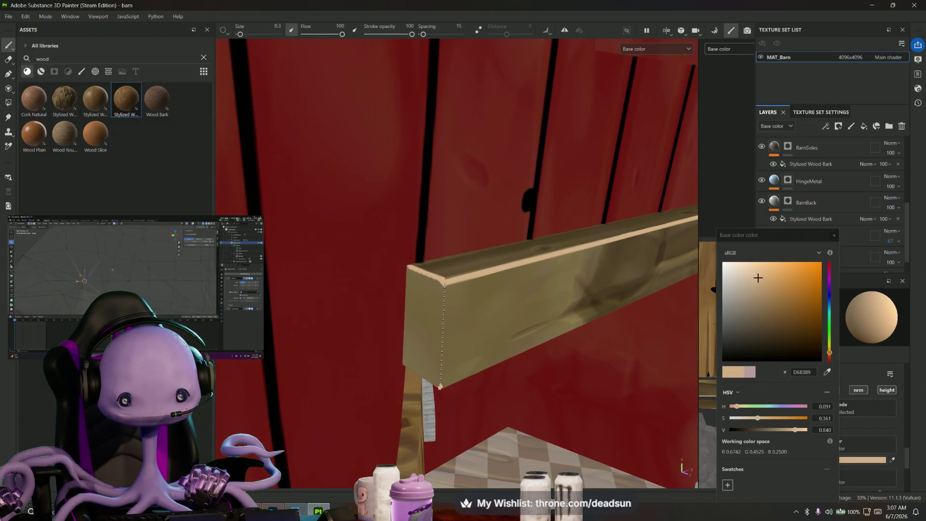
{"action": "mouse_move", "coordinate": [461, 396]}
{"action": "left_mouse_down", "text": "alt"}
{"action": "mouse_move", "coordinate": [451, 386]}
{"action": "mouse_move", "coordinate": [461, 397]}
{"action": "left_mouse_up", "text": "alt"}
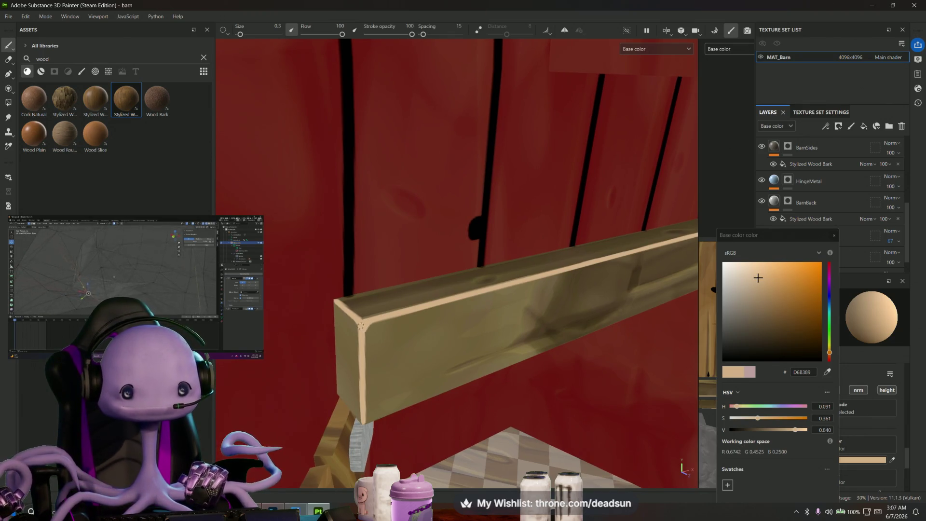
{"action": "left_click_drag", "start_coordinate": [359, 331], "coordinate": [405, 312], "text": "alt"}
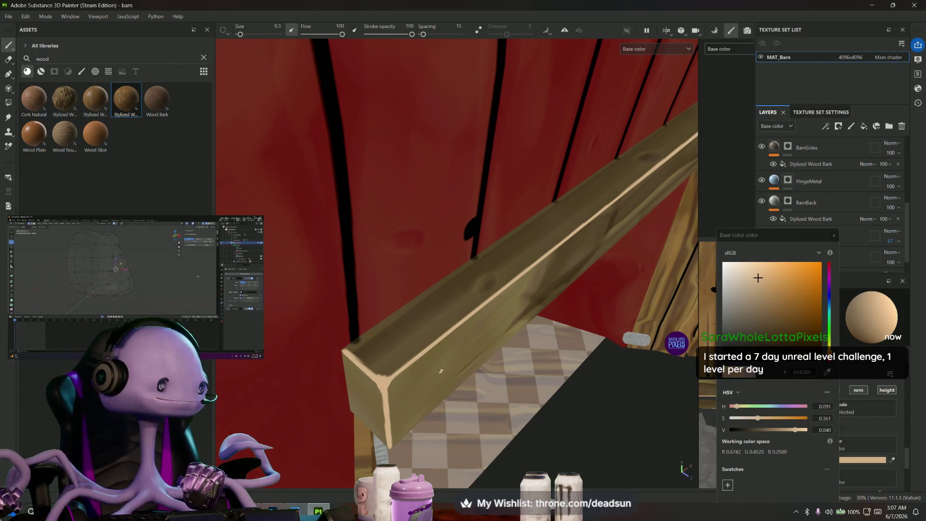
- Frame the whole barn and switch the viewport channel from Base color to Material
{"action": "key", "text": "f"}
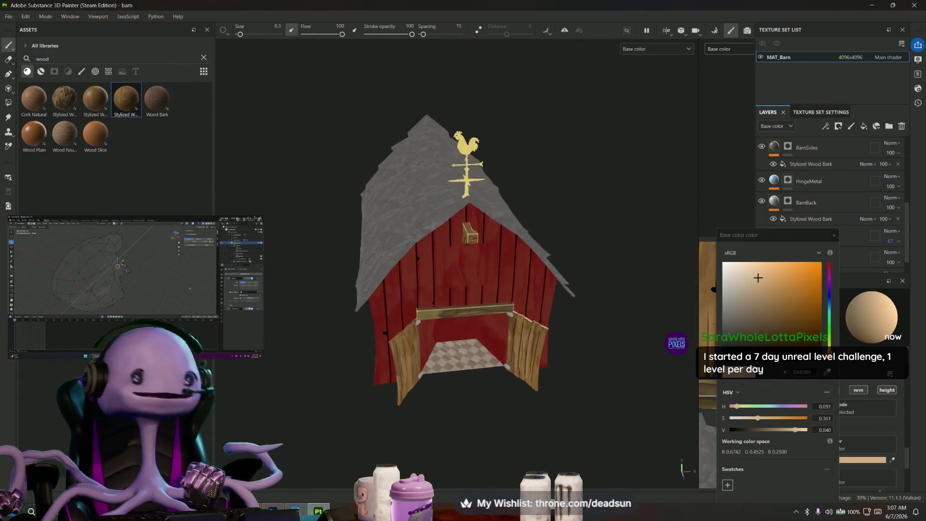
{"action": "left_click_drag", "start_coordinate": [493, 304], "coordinate": [428, 311], "text": "alt"}
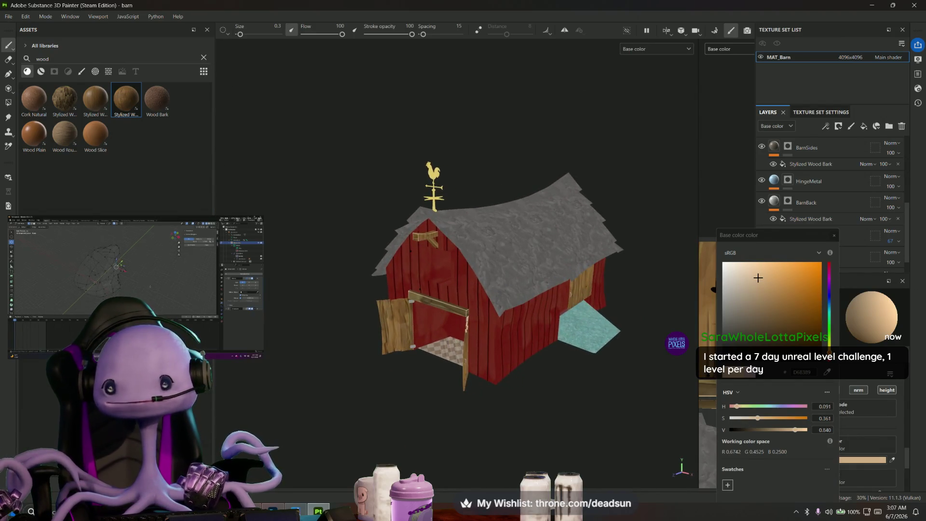
{"action": "left_click", "coordinate": [641, 49]}
{"action": "left_click", "coordinate": [636, 70]}
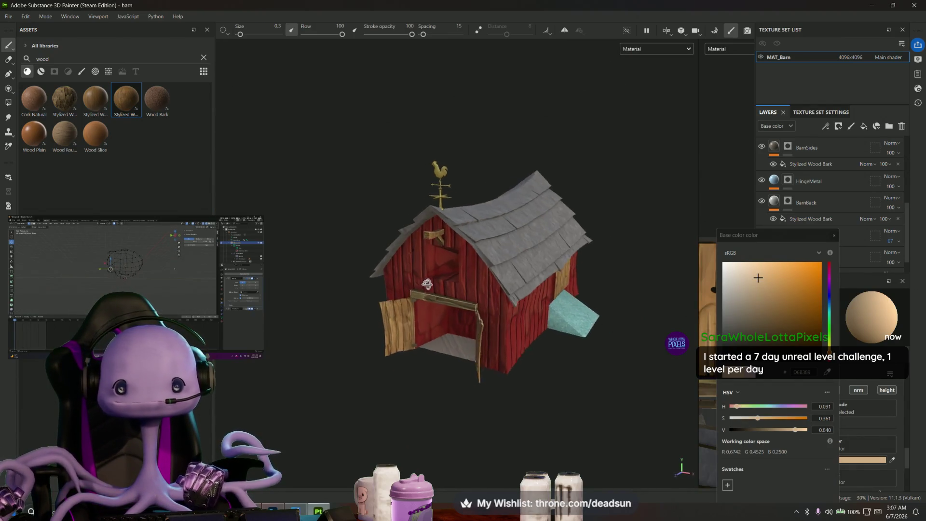
- Zoom in on the barn's front wall, doors and crossbeam to review the shading
{"action": "left_click_drag", "start_coordinate": [506, 290], "coordinate": [449, 289], "text": "alt"}
{"action": "left_click_drag", "start_coordinate": [513, 414], "coordinate": [383, 275], "text": "alt"}
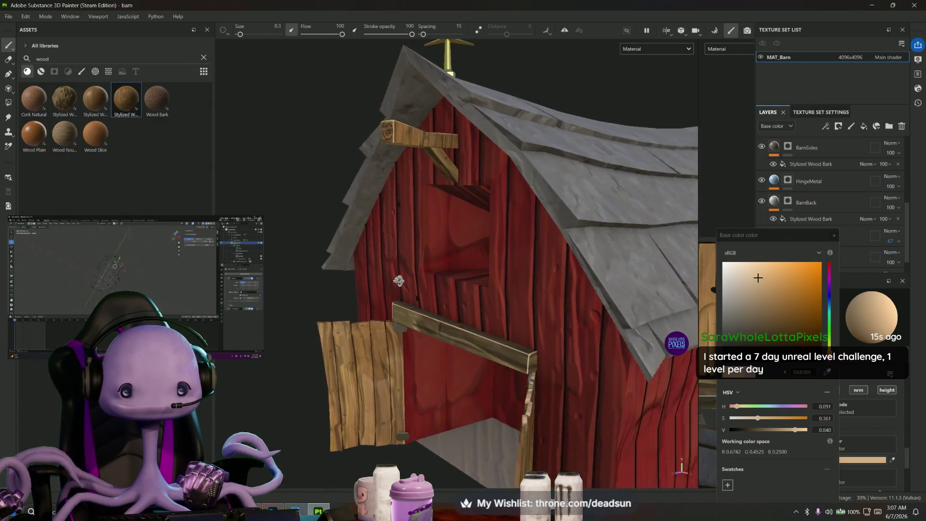
{"action": "left_click_drag", "start_coordinate": [433, 349], "coordinate": [443, 359], "text": "alt"}
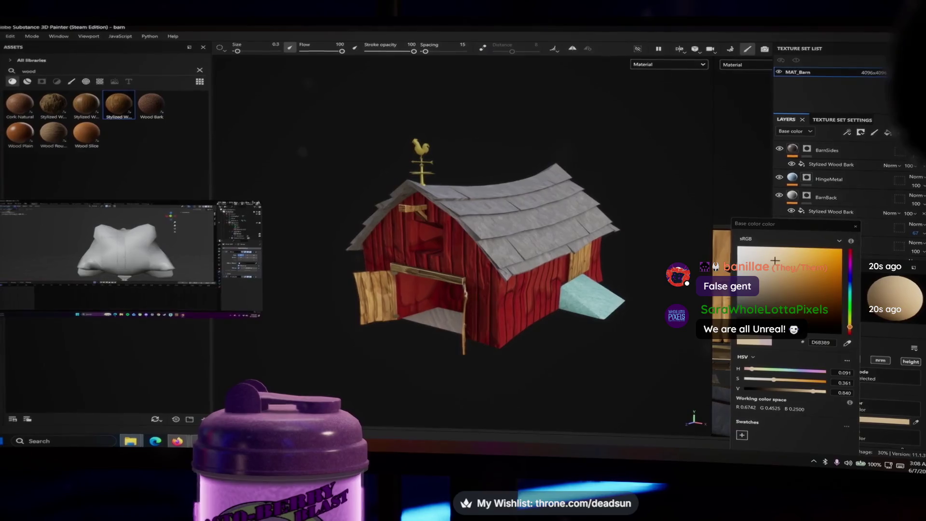
- Switch to the Maya farm scene, select the hippo and orbit down to a low view of the cow
{"action": "key", "text": "Tab"}
{"action": "key", "text": "Tab"}
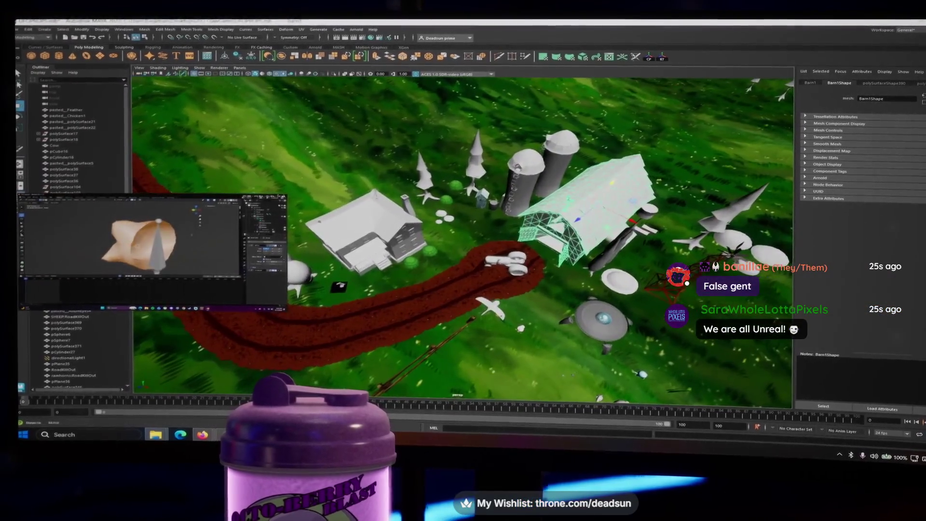
{"action": "scroll", "coordinate": [466, 239], "scroll_direction": "up", "scroll_amount": 5}
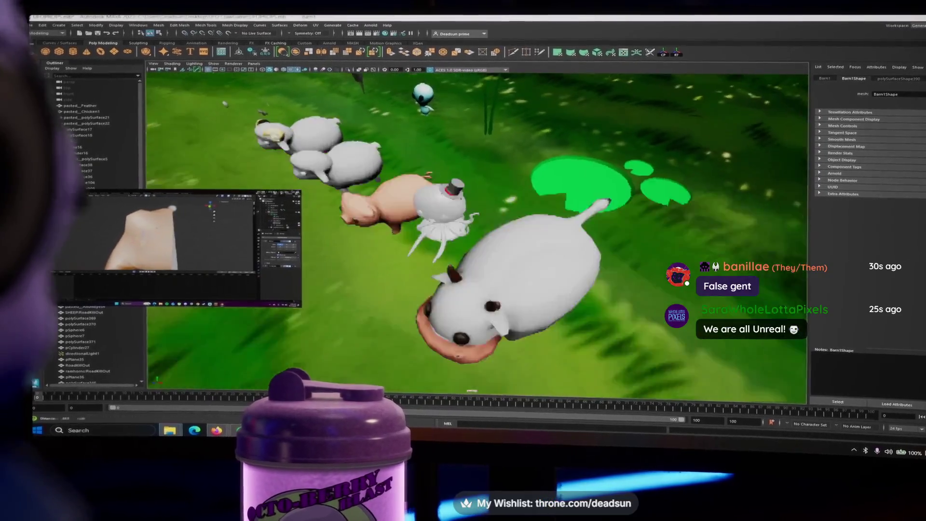
{"action": "scroll", "coordinate": [482, 232], "scroll_direction": "up", "scroll_amount": 5}
{"action": "scroll", "coordinate": [467, 239], "scroll_direction": "down", "scroll_amount": 5}
{"action": "left_click", "coordinate": [477, 231]}
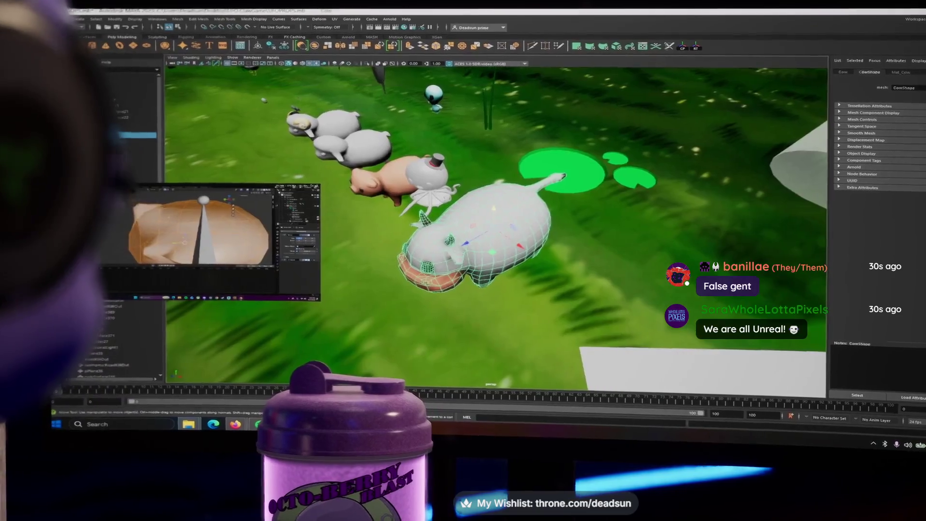
{"action": "left_click_drag", "start_coordinate": [478, 232], "coordinate": [550, 231], "text": "alt"}
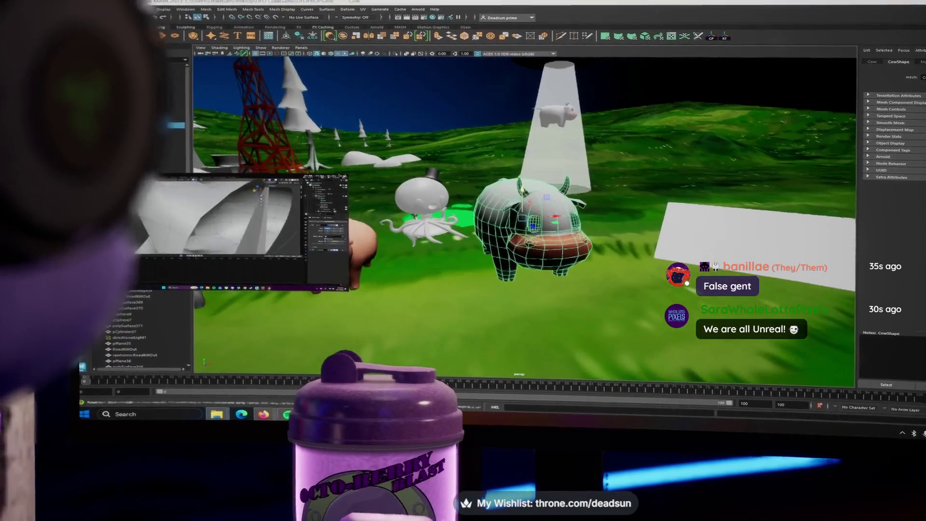
{"action": "scroll", "coordinate": [528, 217], "scroll_direction": "down", "scroll_amount": 3}
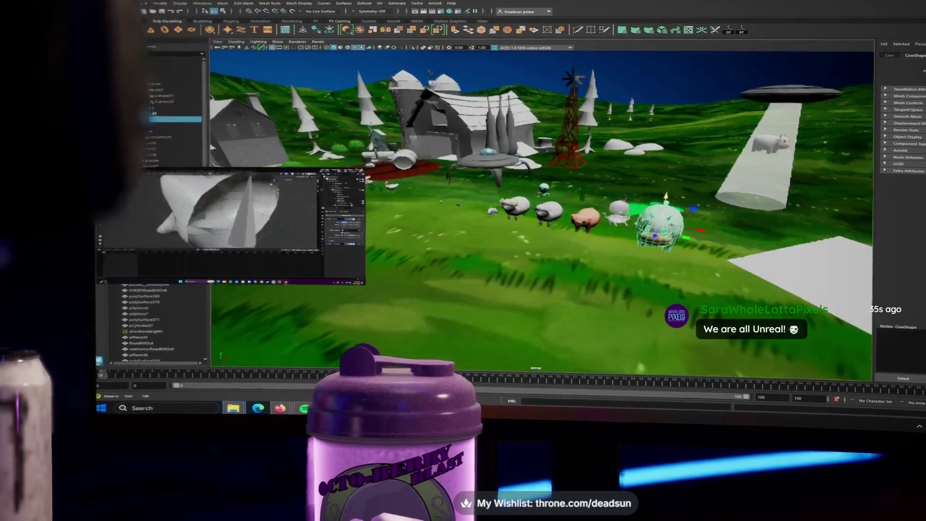
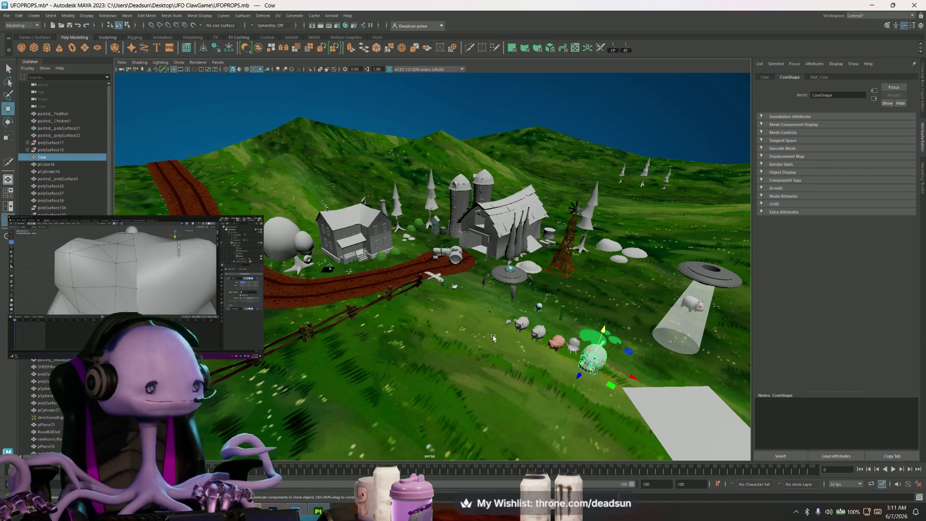
- Switch from Maya's farm scene to the barn project in Substance 3D Painter
{"action": "key", "text": "alt+Tab"}
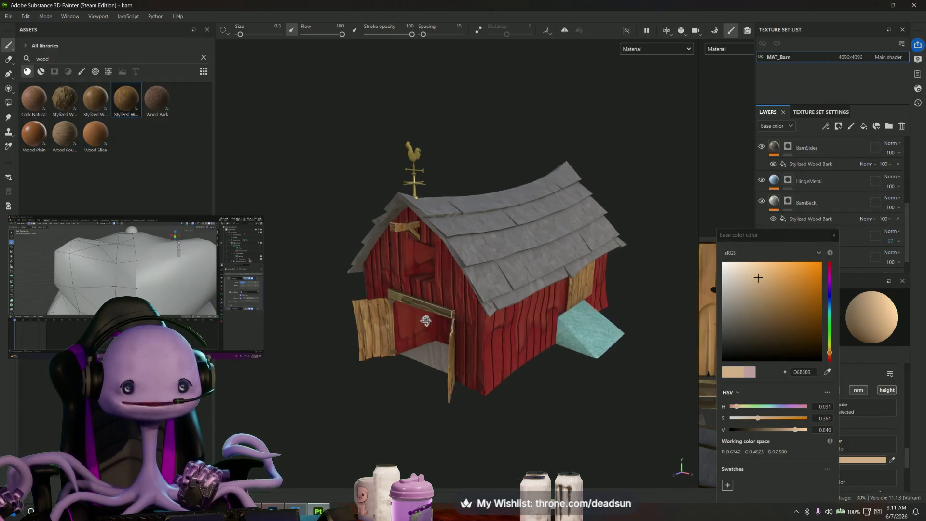
- Orbit in close on the barn's open door, then bring the Twitch browser forward
{"action": "left_click_drag", "start_coordinate": [425, 320], "coordinate": [333, 334], "text": "alt"}
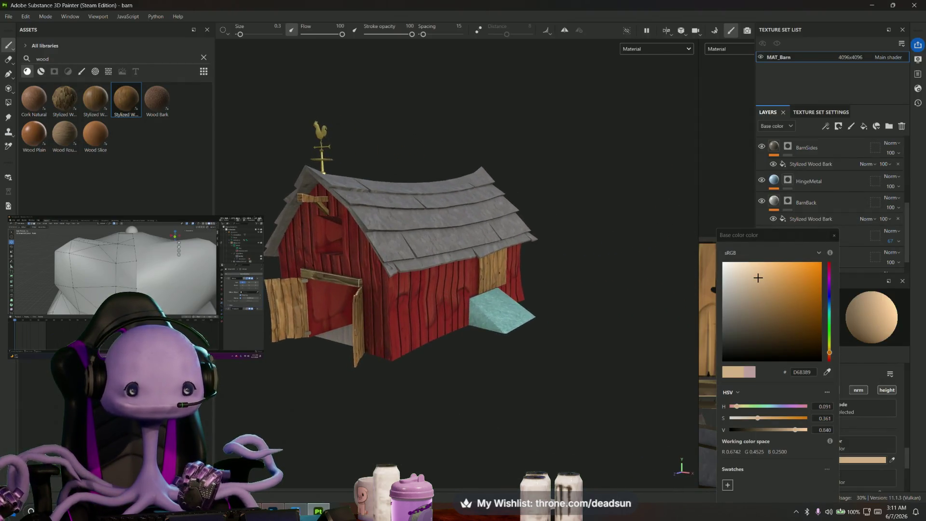
{"action": "scroll", "coordinate": [455, 261], "scroll_direction": "up", "scroll_amount": 5}
{"action": "left_click_drag", "start_coordinate": [456, 260], "coordinate": [434, 274], "text": "alt"}
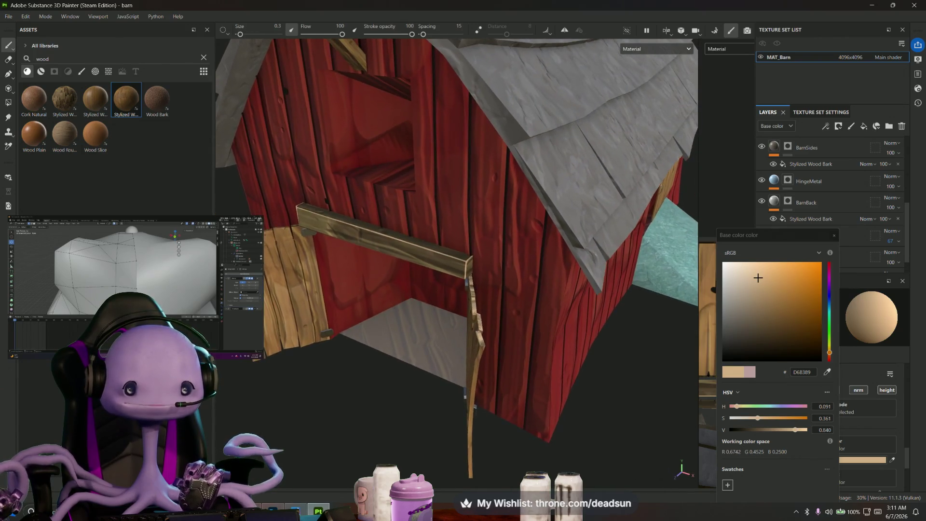
{"action": "scroll", "coordinate": [463, 276], "scroll_direction": "up", "scroll_amount": 2}
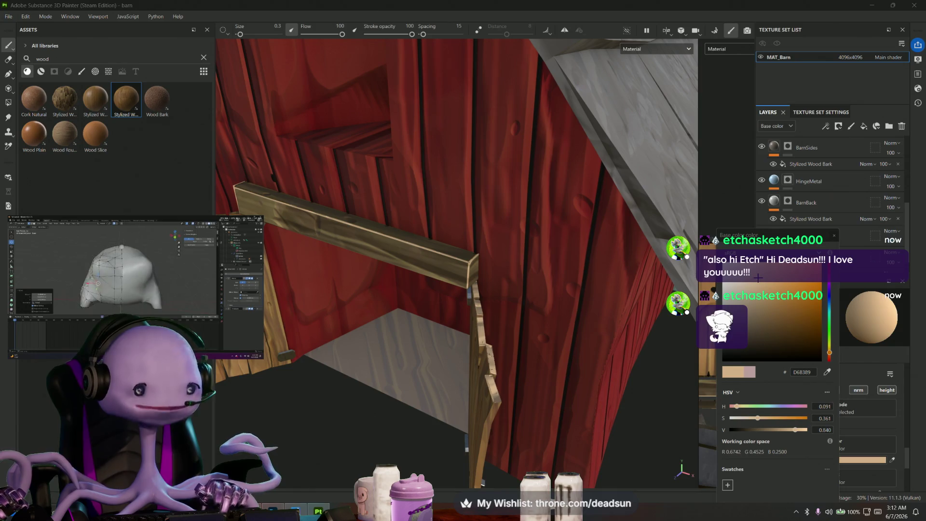
{"action": "left_click", "coordinate": [504, 470]}
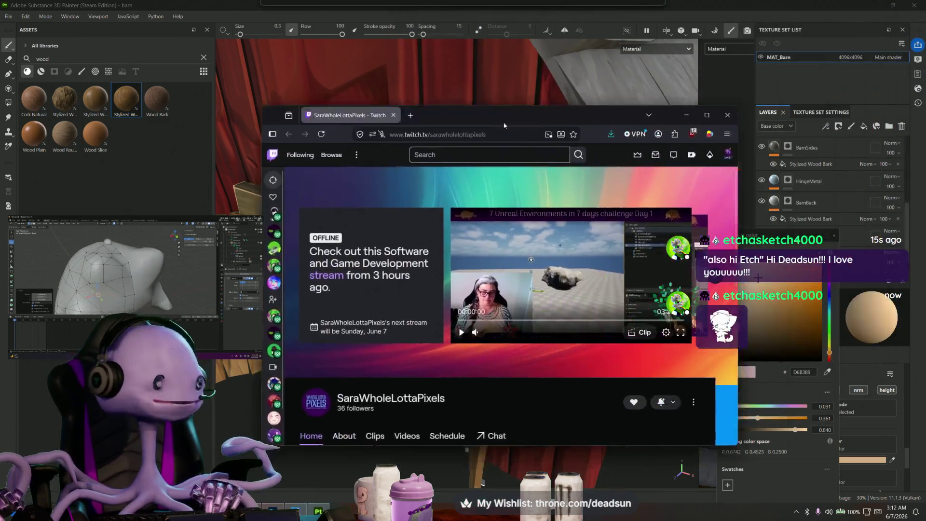
- Maximize the browser, dismiss the mini-player and play the '3 hour level design in UE5' clip
{"action": "left_click", "coordinate": [674, 127]}
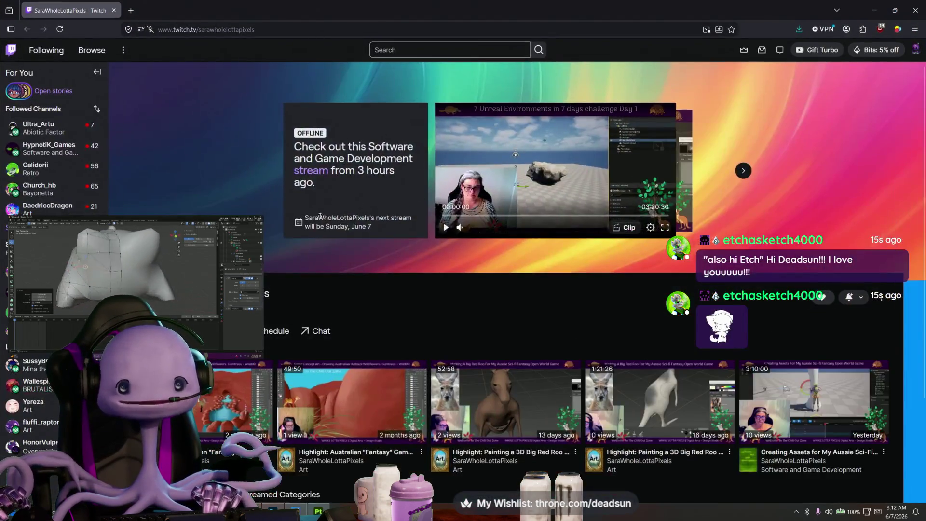
{"action": "left_click", "coordinate": [248, 230]}
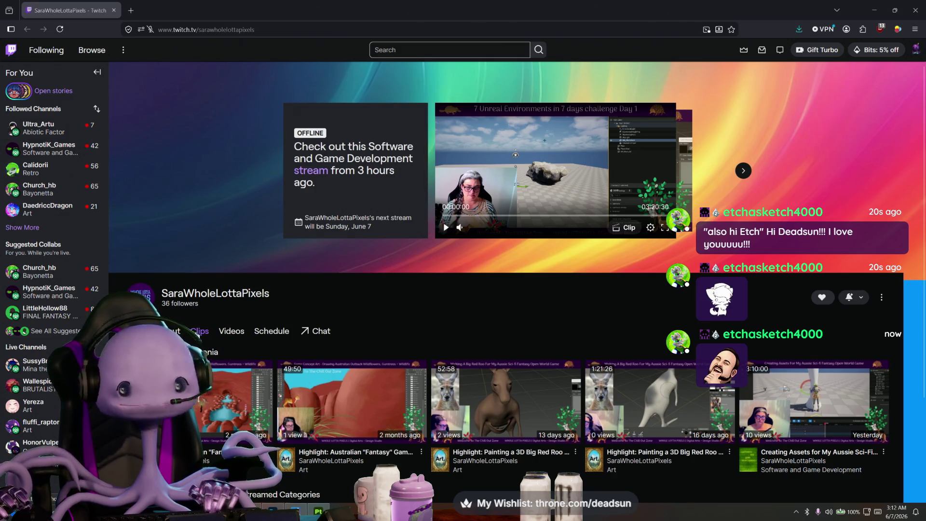
{"action": "left_click", "coordinate": [200, 330]}
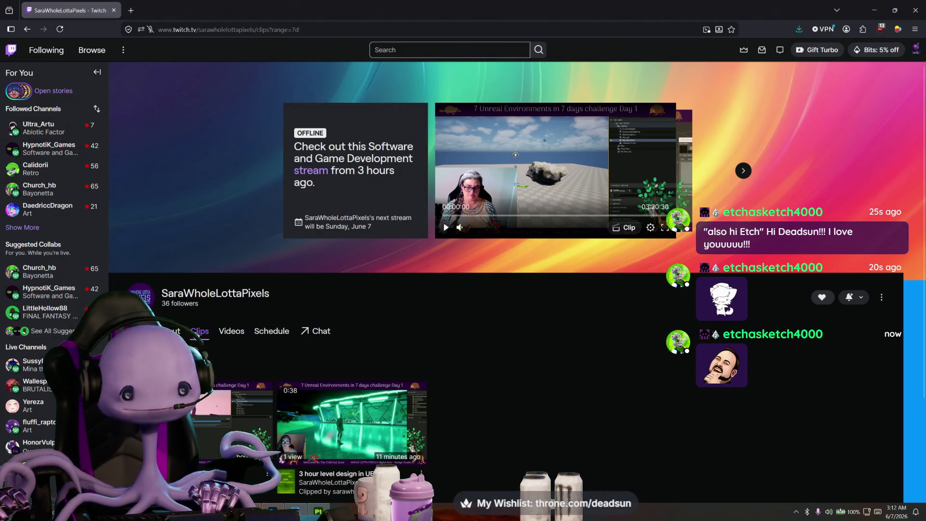
{"action": "scroll", "coordinate": [241, 364], "scroll_direction": "down", "scroll_amount": 2}
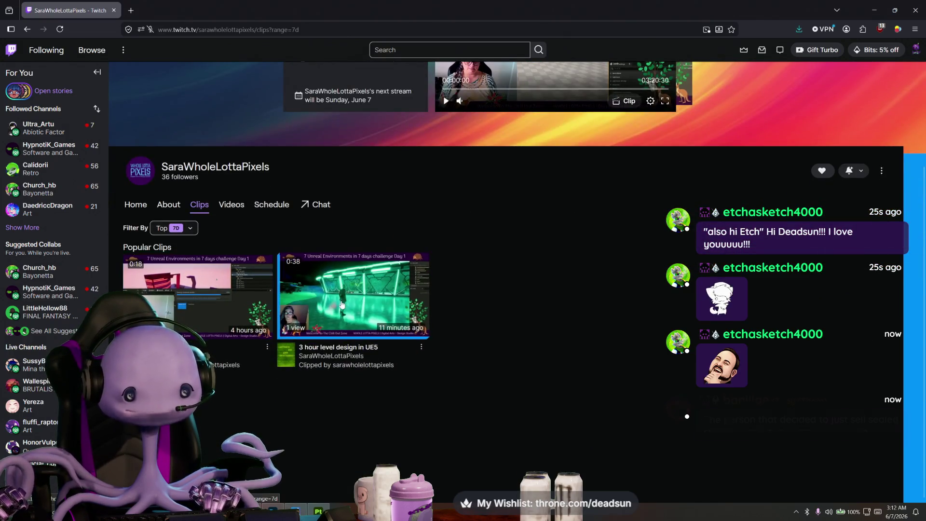
{"action": "left_click", "coordinate": [342, 305]}
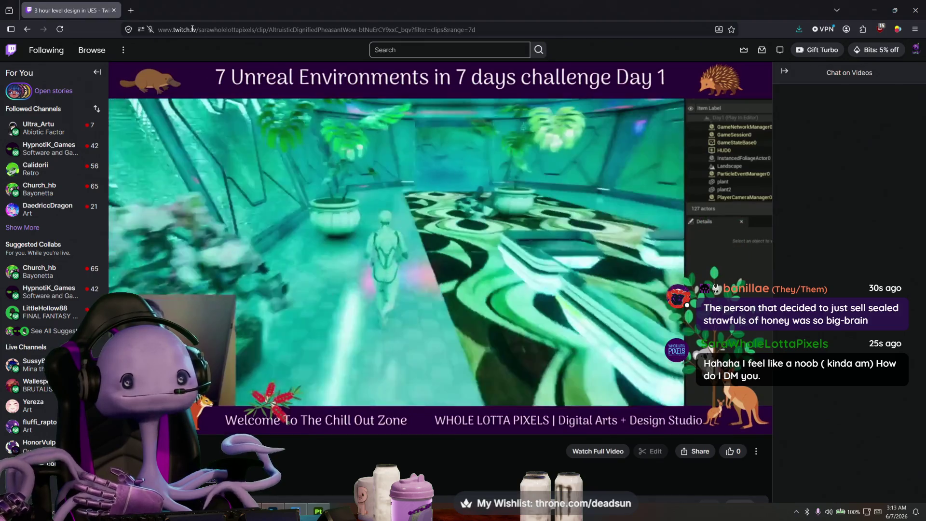
- Load the Twitch home page and glance at the Whispers private messages
{"action": "left_click_drag", "start_coordinate": [196, 29], "coordinate": [563, 48]}
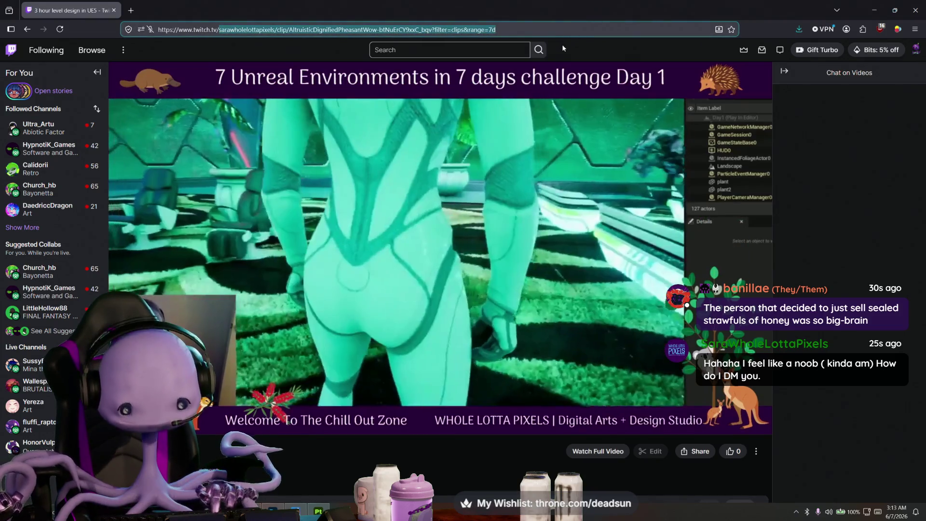
{"action": "key", "text": "BackSpace"}
{"action": "key", "text": "Return"}
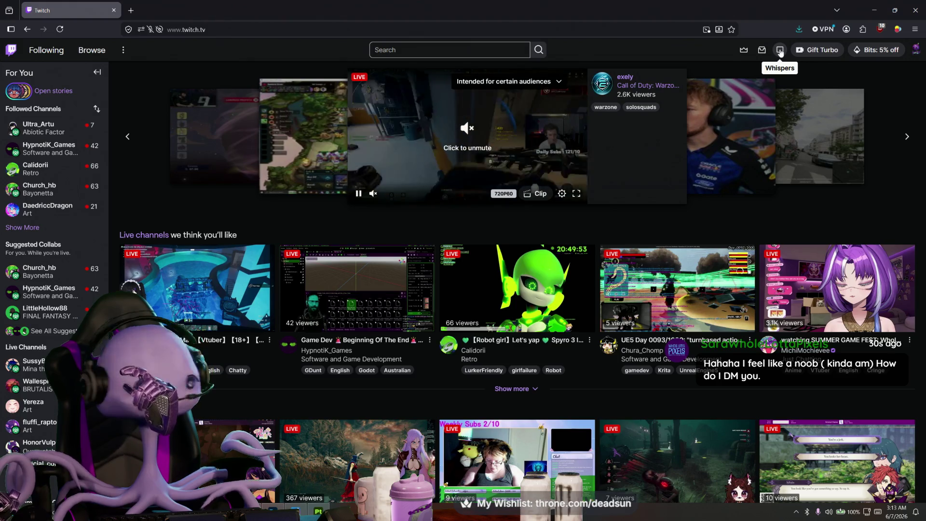
{"action": "left_click", "coordinate": [780, 52]}
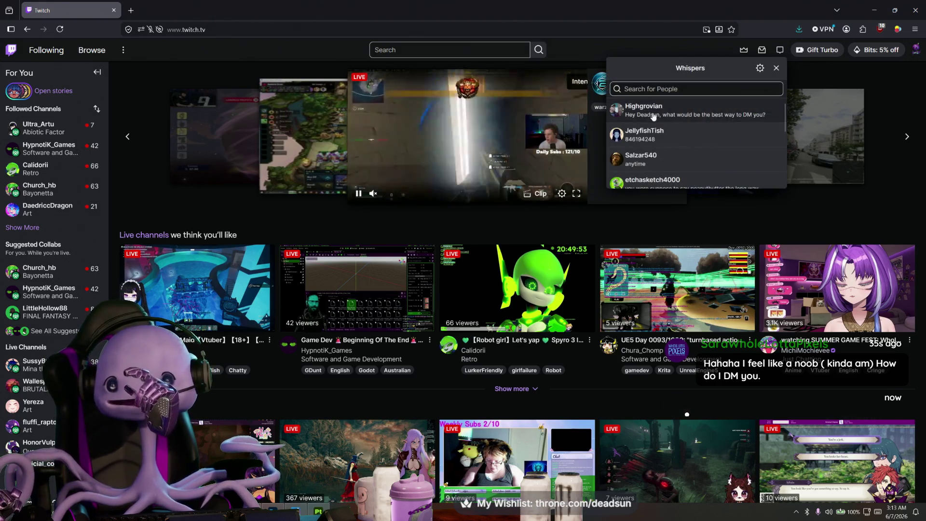
{"action": "left_click", "coordinate": [704, 44]}
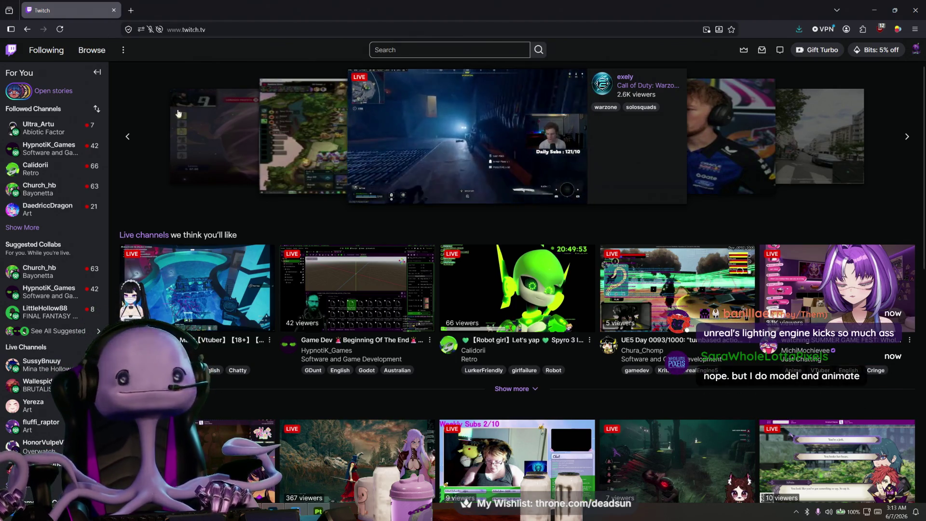
- Return to the clip page and open the Australian outback concept art highlight
{"action": "left_click", "coordinate": [27, 29]}
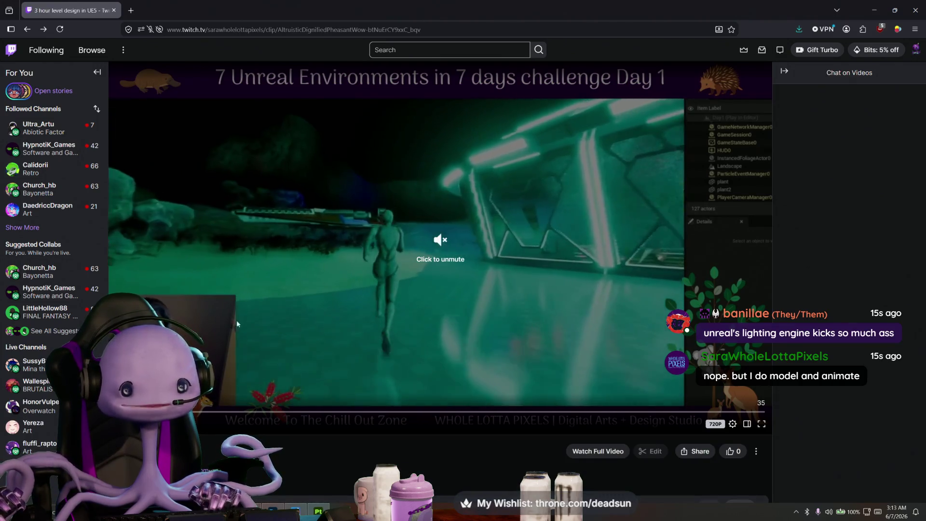
{"action": "scroll", "coordinate": [425, 262], "scroll_direction": "down", "scroll_amount": 3}
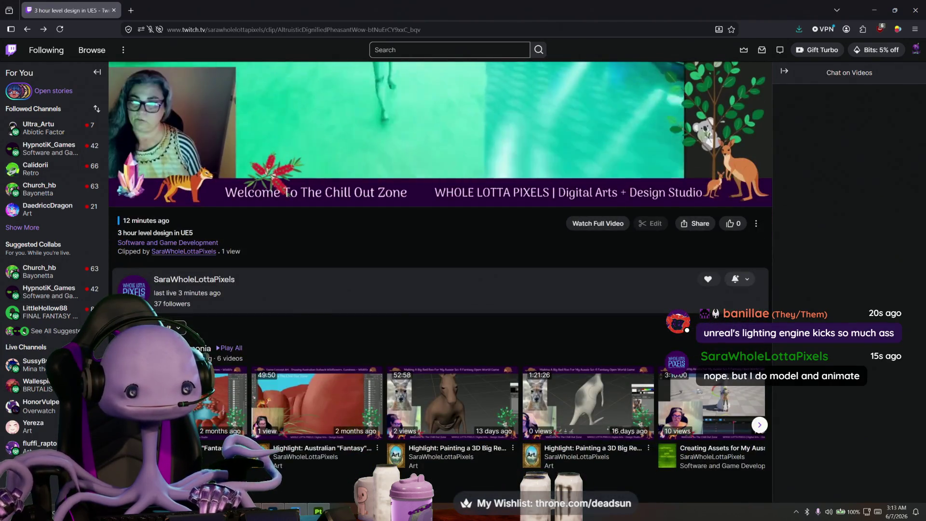
{"action": "scroll", "coordinate": [440, 281], "scroll_direction": "down", "scroll_amount": 1}
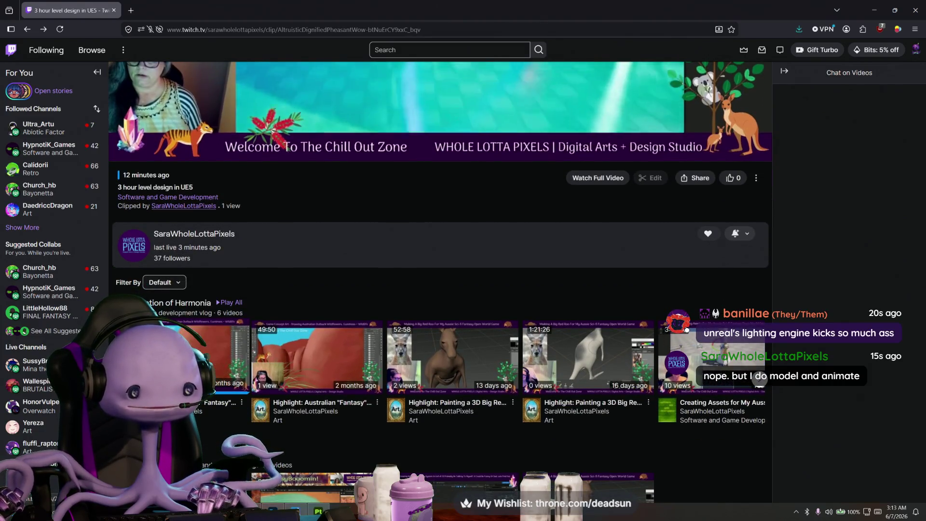
{"action": "left_click", "coordinate": [230, 301]}
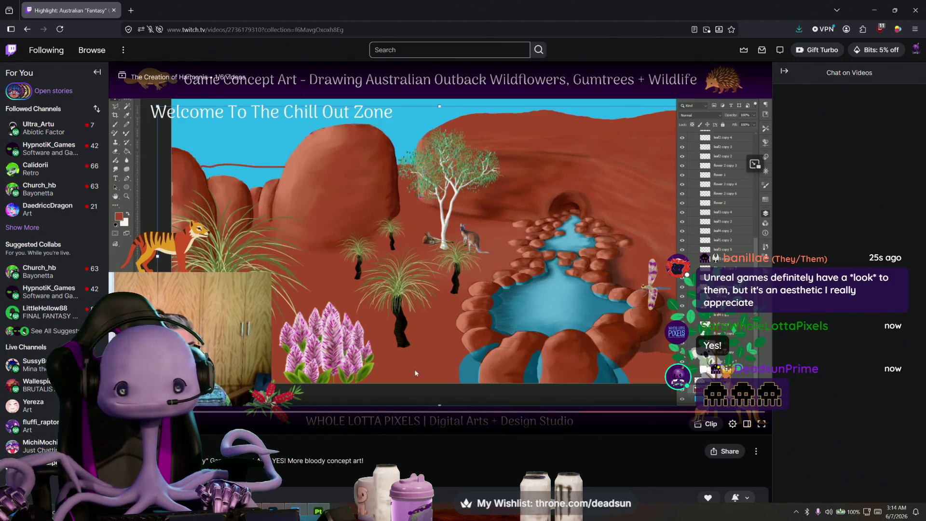
- Go back to the level design clip and open the 'Painting a 3D Big Red Roo' highlight
{"action": "key", "text": "alt+Left"}
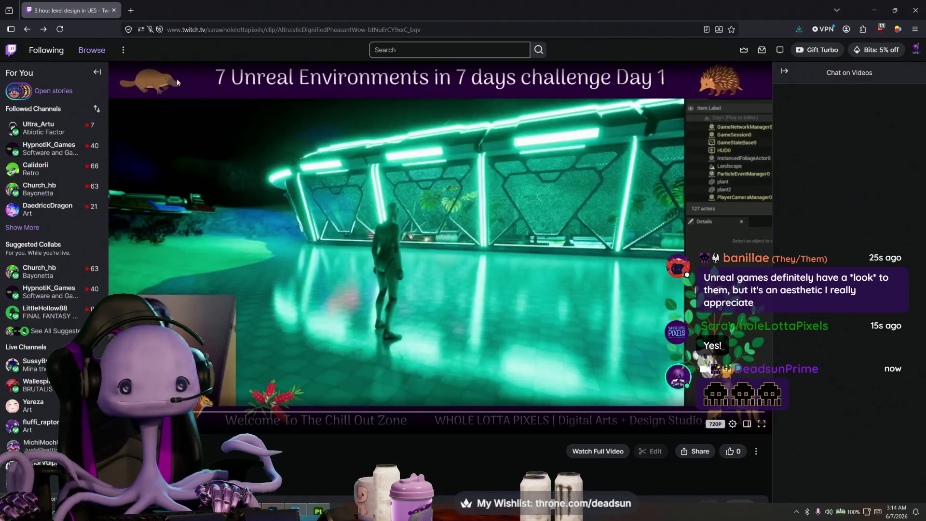
{"action": "scroll", "coordinate": [259, 191], "scroll_direction": "down", "scroll_amount": 2}
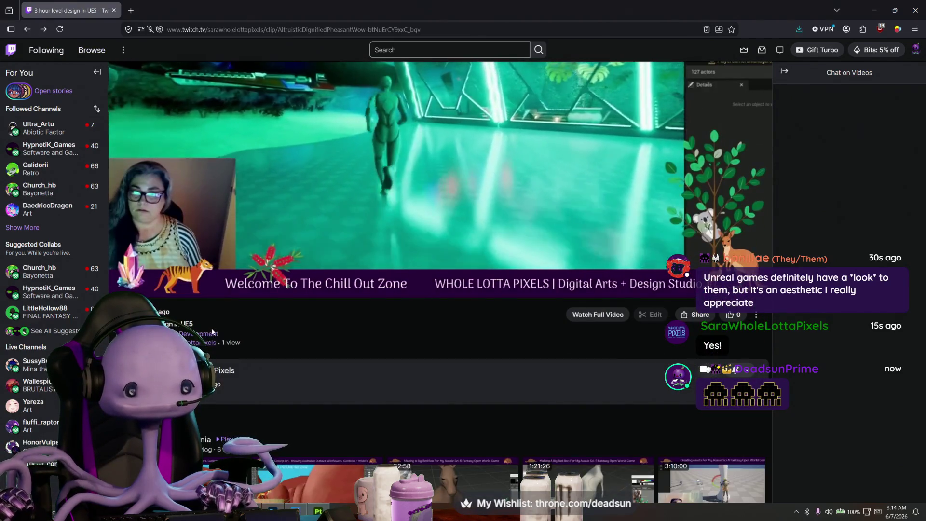
{"action": "scroll", "coordinate": [355, 265], "scroll_direction": "up", "scroll_amount": 2}
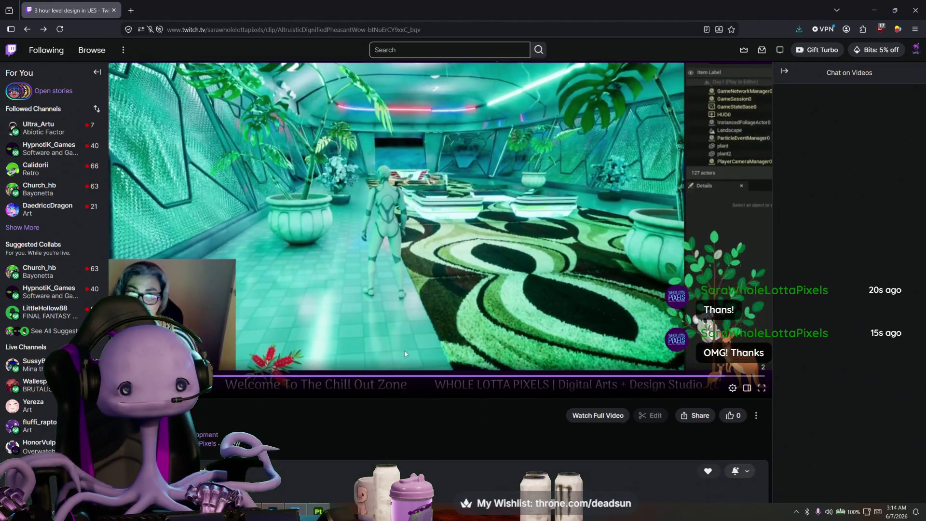
{"action": "scroll", "coordinate": [403, 353], "scroll_direction": "down", "scroll_amount": 3}
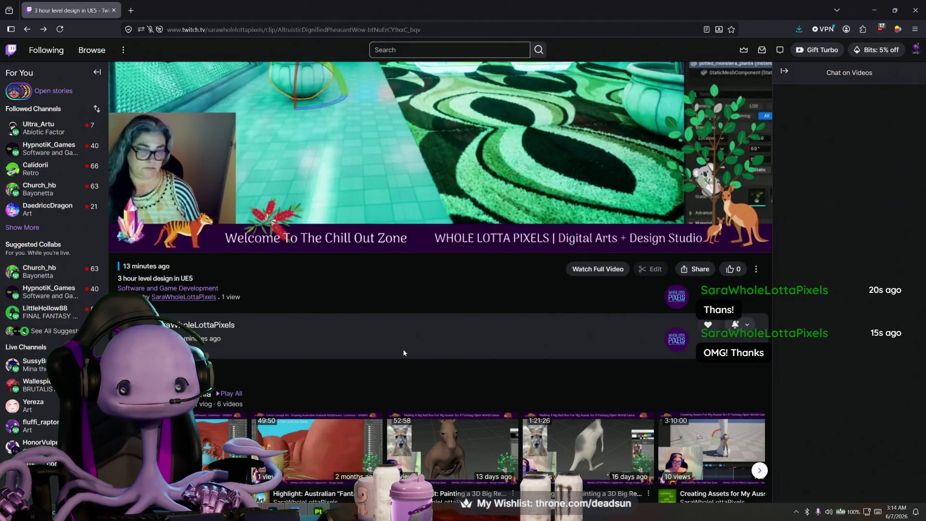
{"action": "scroll", "coordinate": [420, 327], "scroll_direction": "up", "scroll_amount": 2}
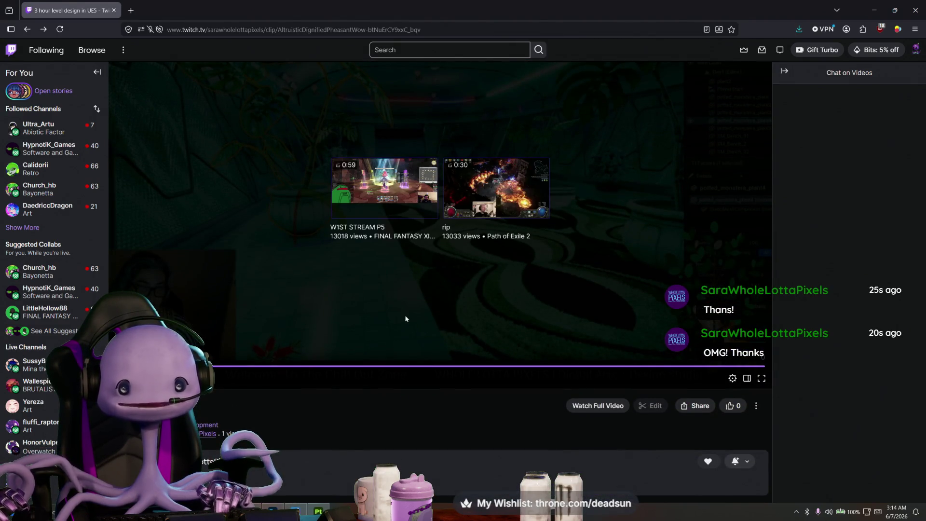
{"action": "scroll", "coordinate": [410, 265], "scroll_direction": "down", "scroll_amount": 4}
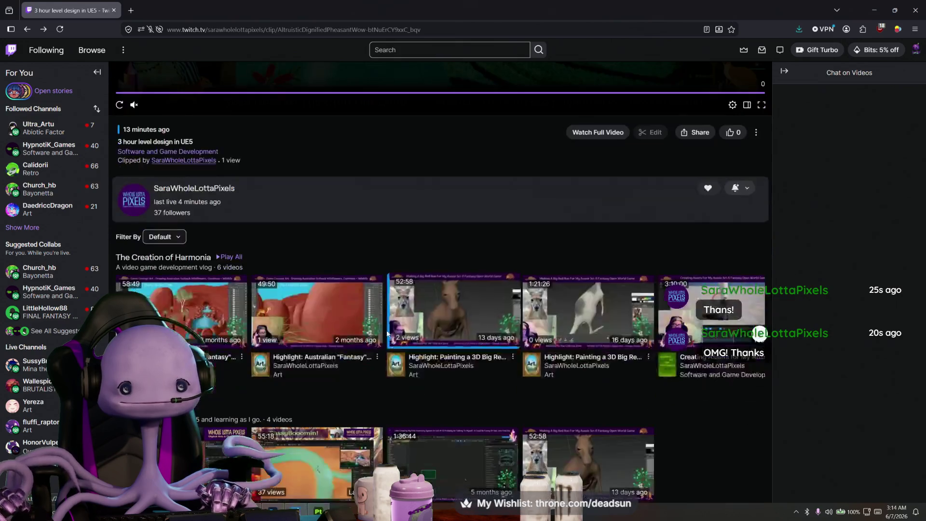
{"action": "scroll", "coordinate": [381, 326], "scroll_direction": "down", "scroll_amount": 2}
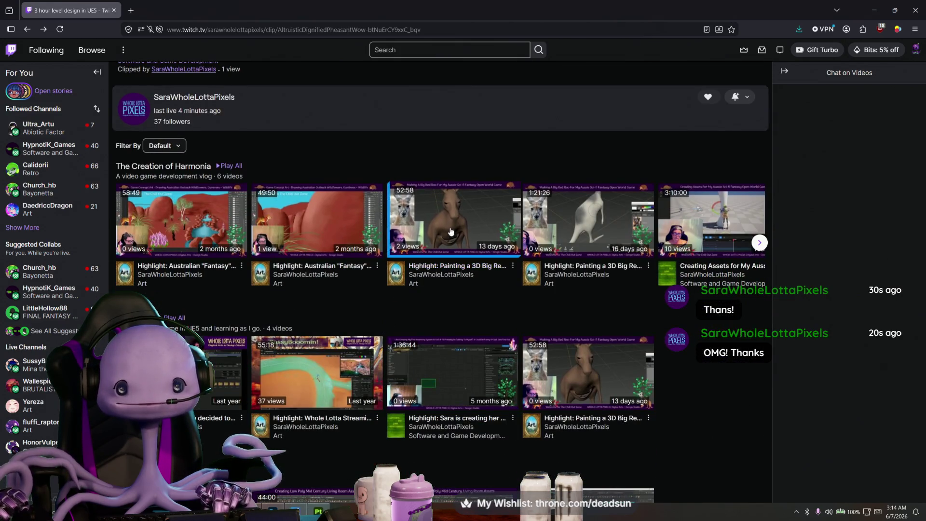
{"action": "left_click", "coordinate": [451, 230]}
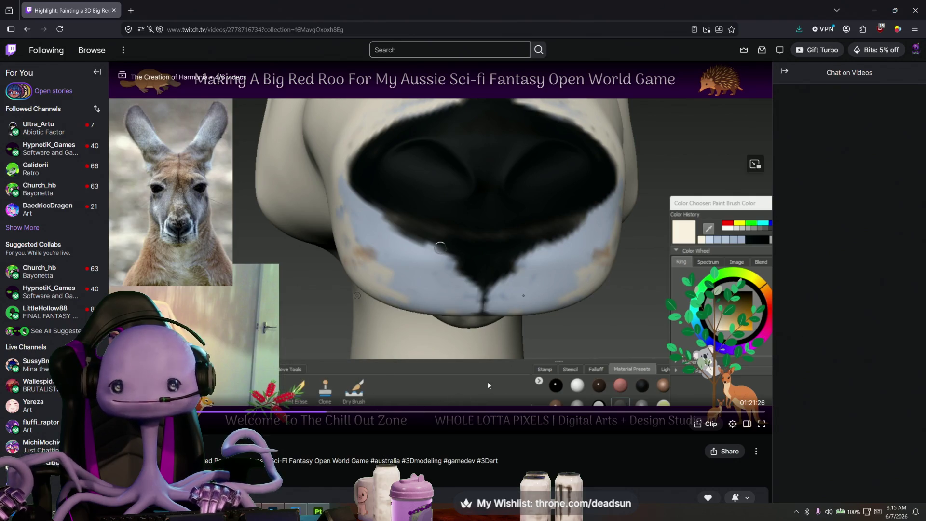
{"action": "scroll", "coordinate": [484, 289], "scroll_direction": "down", "scroll_amount": 2}
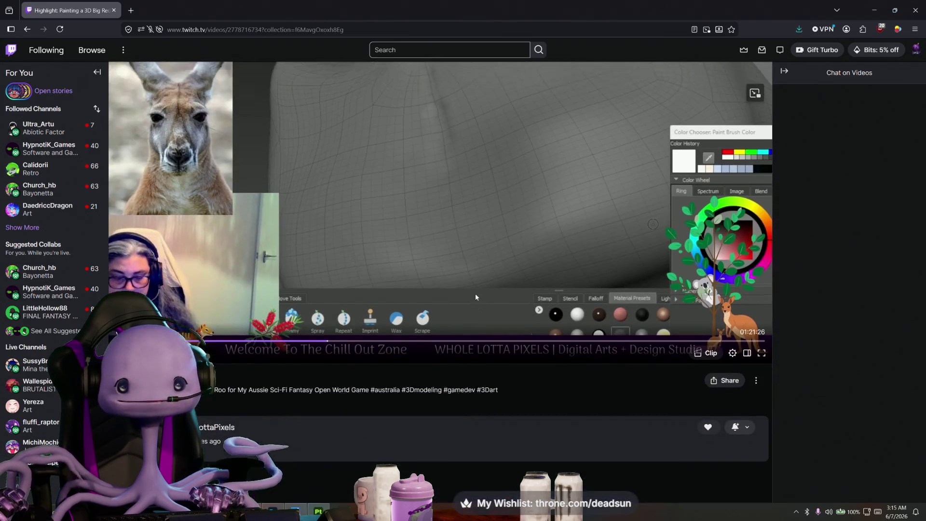
{"action": "scroll", "coordinate": [475, 297], "scroll_direction": "up", "scroll_amount": 2}
{"action": "left_click", "coordinate": [460, 412]}
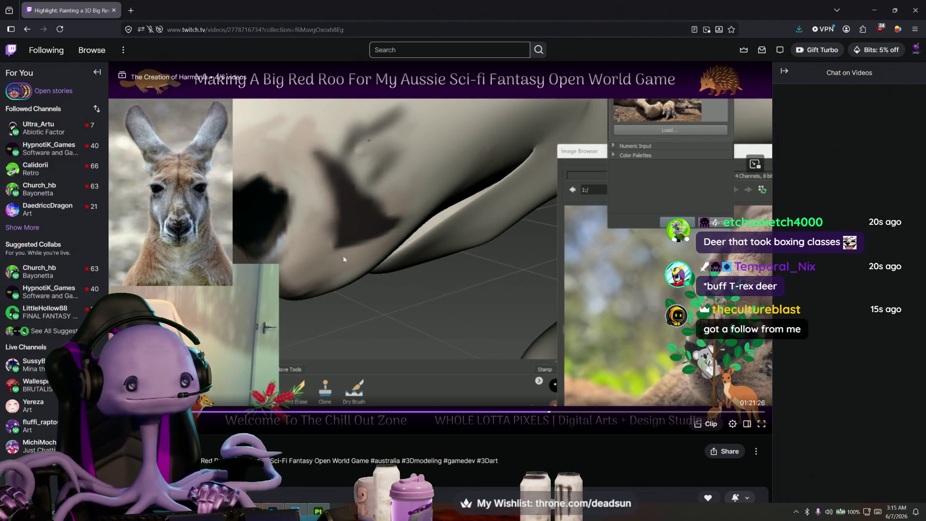
{"action": "scroll", "coordinate": [326, 319], "scroll_direction": "down", "scroll_amount": 3}
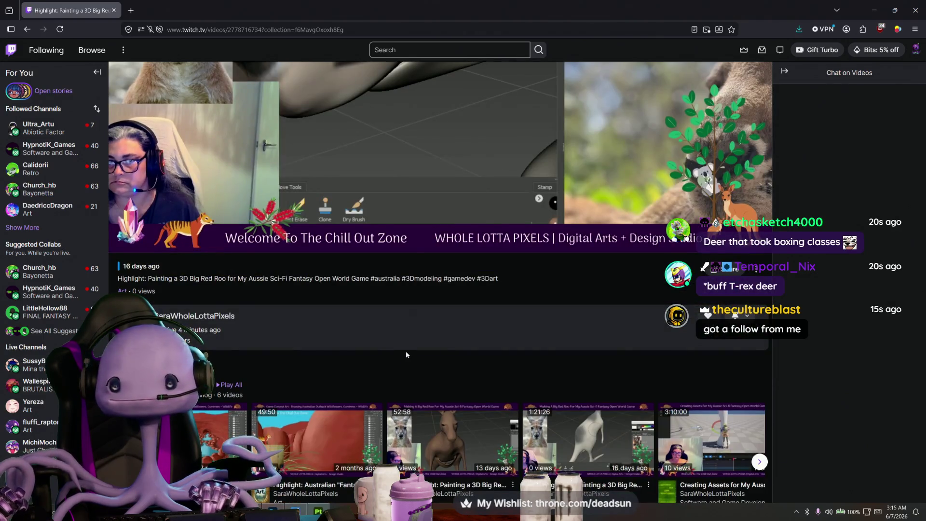
{"action": "scroll", "coordinate": [406, 351], "scroll_direction": "down", "scroll_amount": 1}
{"action": "scroll", "coordinate": [406, 353], "scroll_direction": "down", "scroll_amount": 2}
{"action": "scroll", "coordinate": [406, 353], "scroll_direction": "down", "scroll_amount": 2}
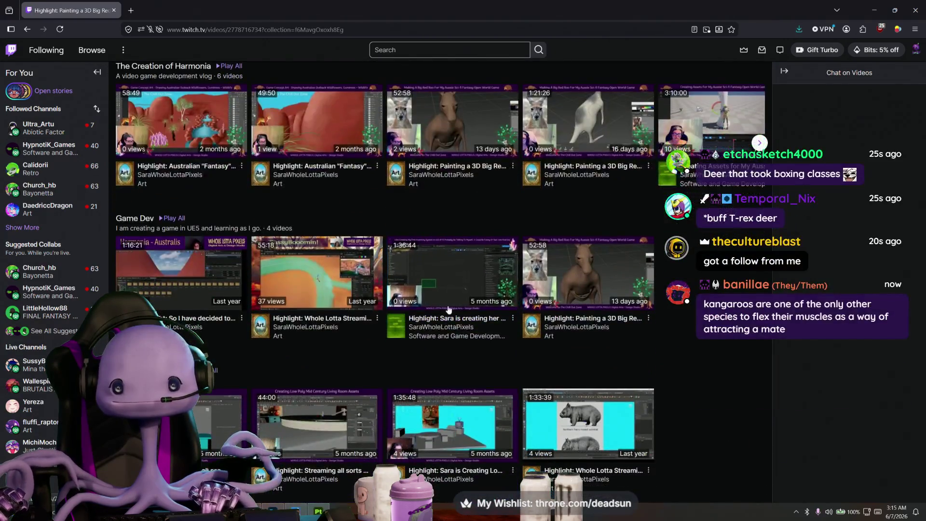
{"action": "scroll", "coordinate": [471, 306], "scroll_direction": "up", "scroll_amount": 1}
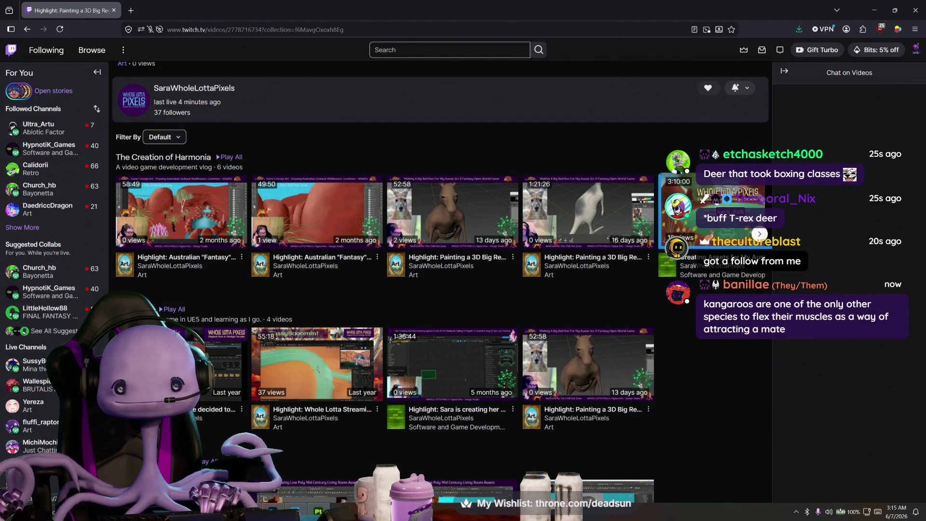
{"action": "scroll", "coordinate": [458, 282], "scroll_direction": "down", "scroll_amount": 2}
{"action": "scroll", "coordinate": [459, 282], "scroll_direction": "down", "scroll_amount": 1}
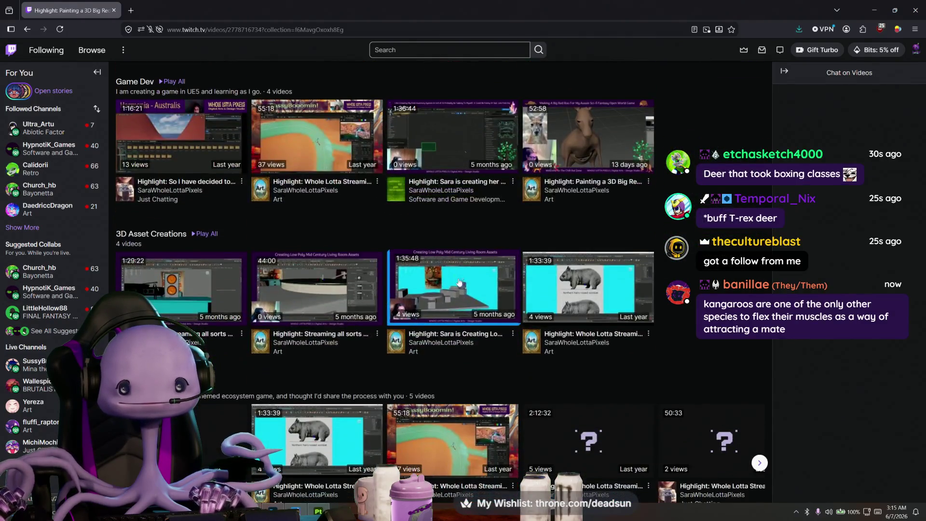
{"action": "left_click", "coordinate": [591, 274]}
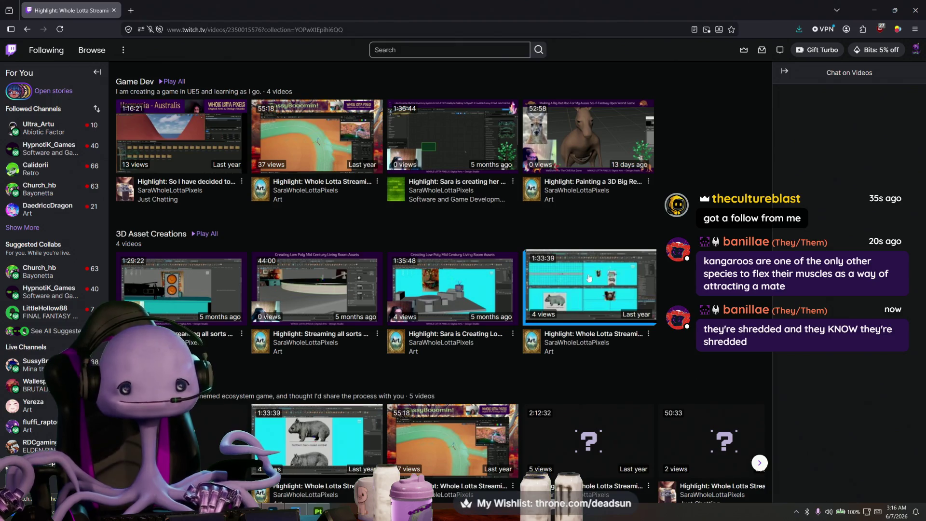
{"action": "scroll", "coordinate": [589, 278], "scroll_direction": "down", "scroll_amount": 2}
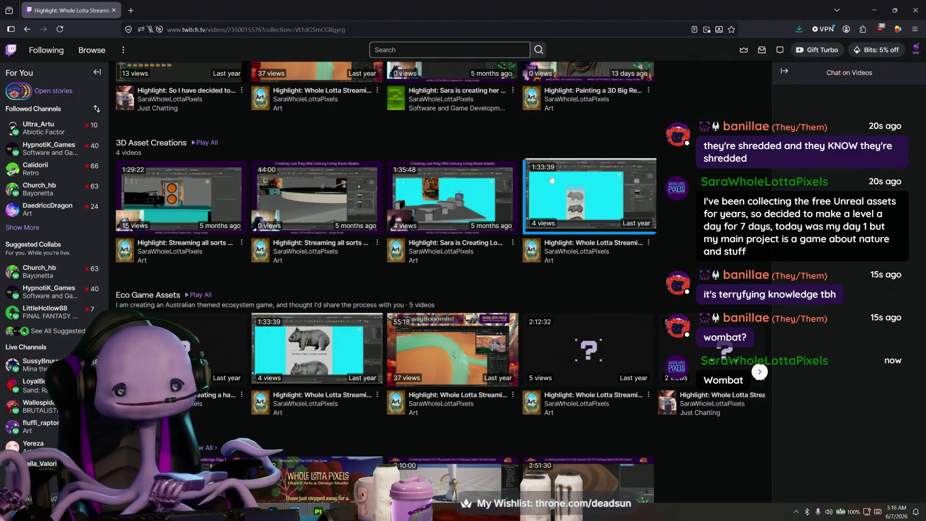
{"action": "scroll", "coordinate": [553, 203], "scroll_direction": "down", "scroll_amount": 3}
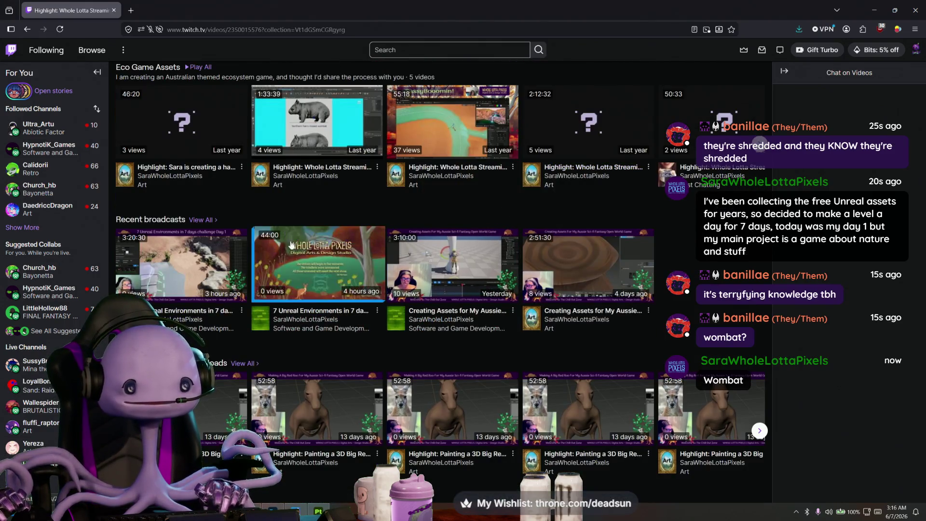
{"action": "scroll", "coordinate": [298, 247], "scroll_direction": "down", "scroll_amount": 1}
{"action": "scroll", "coordinate": [299, 247], "scroll_direction": "down", "scroll_amount": 1}
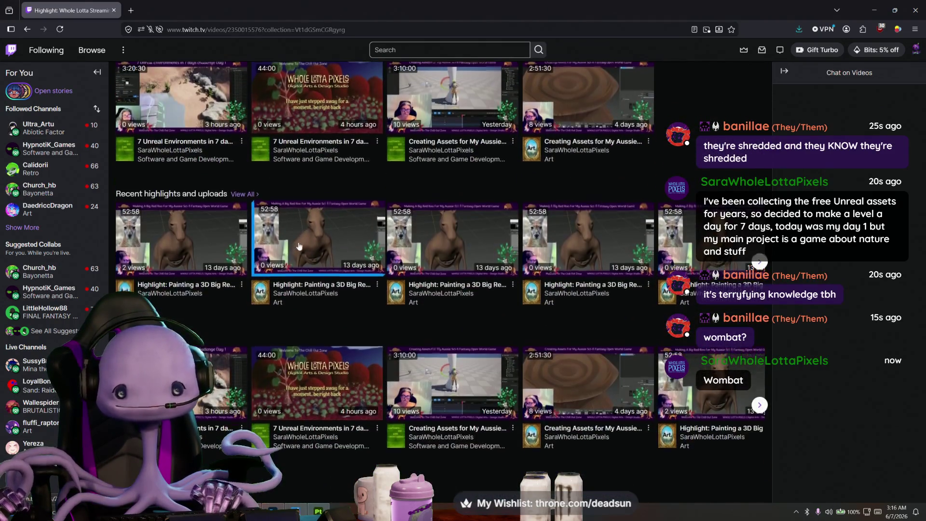
{"action": "scroll", "coordinate": [311, 250], "scroll_direction": "up", "scroll_amount": 2}
{"action": "scroll", "coordinate": [332, 252], "scroll_direction": "up", "scroll_amount": 4}
{"action": "scroll", "coordinate": [332, 253], "scroll_direction": "up", "scroll_amount": 5}
{"action": "scroll", "coordinate": [311, 275], "scroll_direction": "up", "scroll_amount": 4}
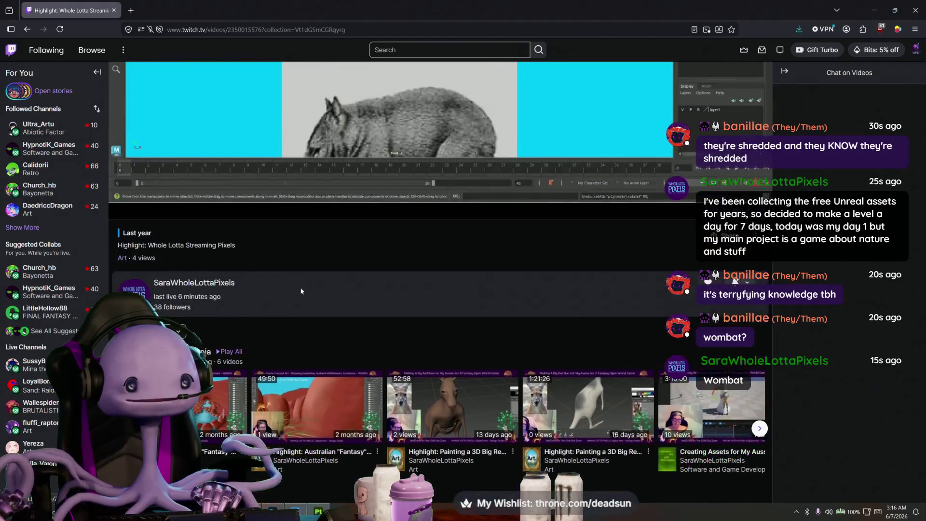
{"action": "scroll", "coordinate": [296, 297], "scroll_direction": "up", "scroll_amount": 2}
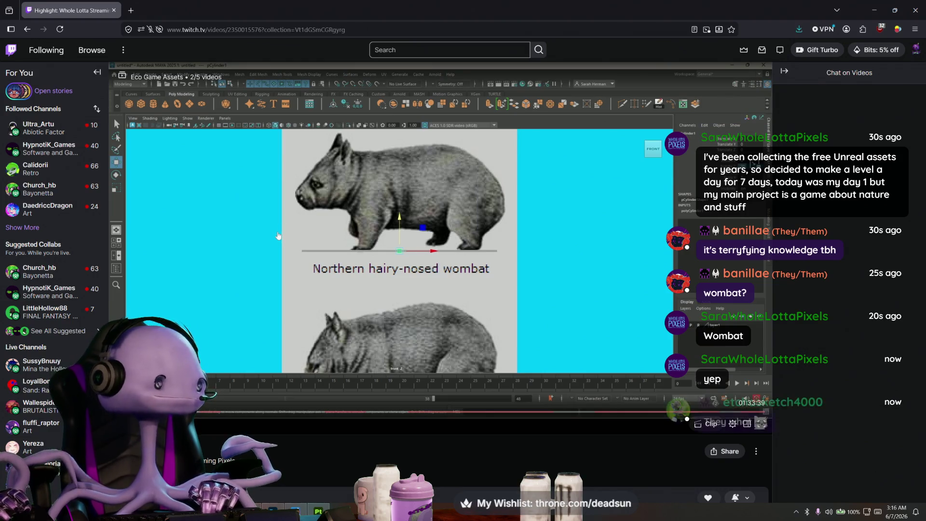
- Open the wombat modelling highlight, then step back through the previously viewed videos
{"action": "left_click", "coordinate": [145, 76]}
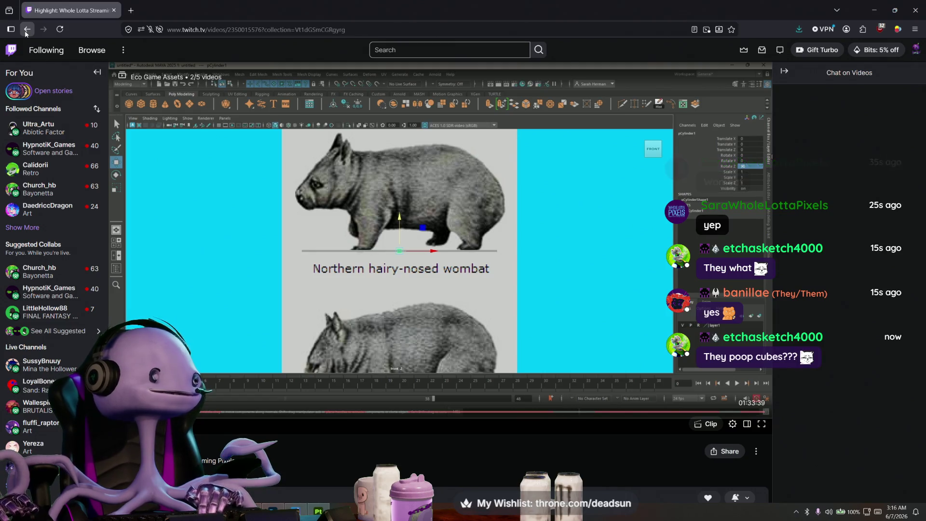
{"action": "left_click", "coordinate": [27, 30]}
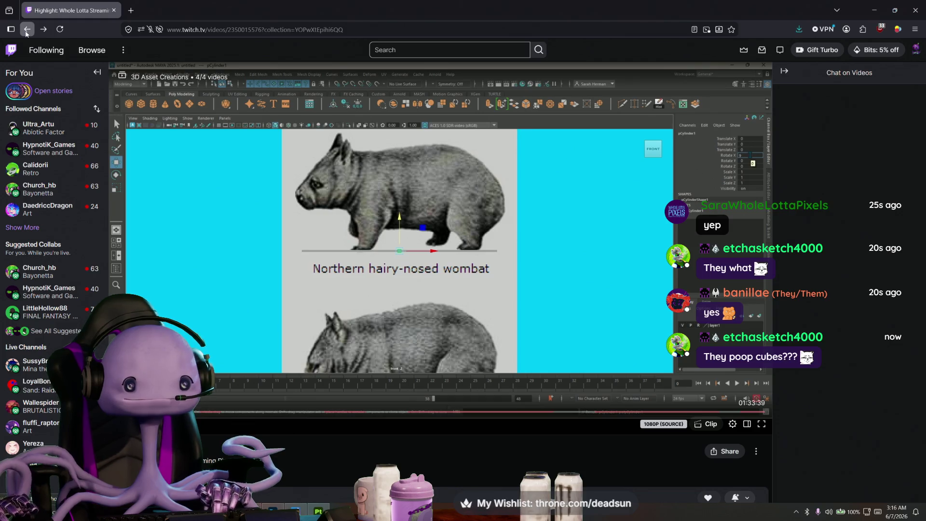
{"action": "left_click", "coordinate": [26, 30]}
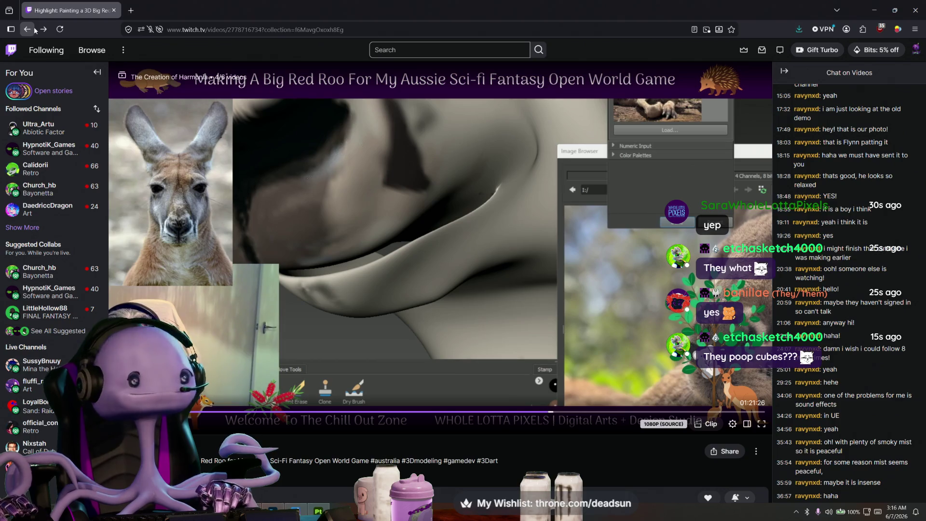
- Return to the Big Red Roo highlight and restore the browser down from maximized
{"action": "left_click", "coordinate": [30, 30]}
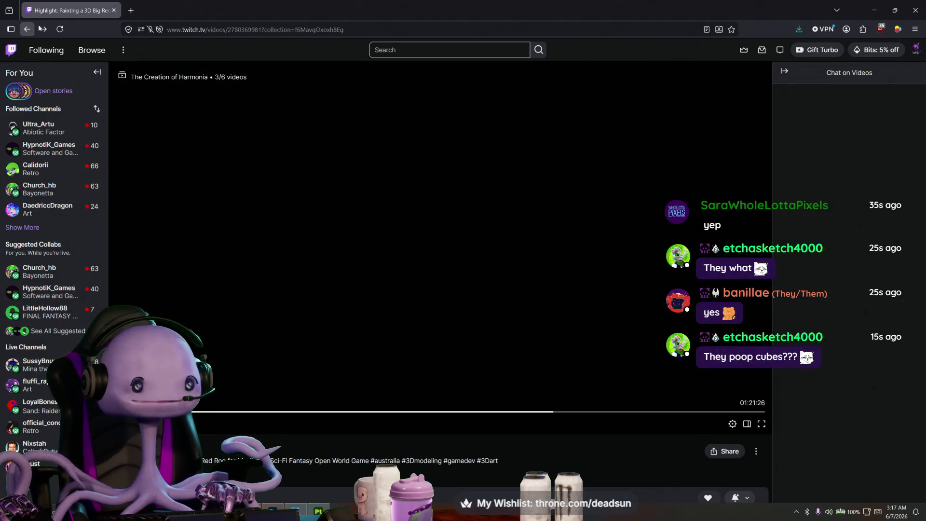
{"action": "mouse_move", "coordinate": [168, 4]}
{"action": "left_mouse_down"}
{"action": "mouse_move", "coordinate": [387, 69]}
{"action": "mouse_move", "coordinate": [374, 89]}
{"action": "left_mouse_up"}
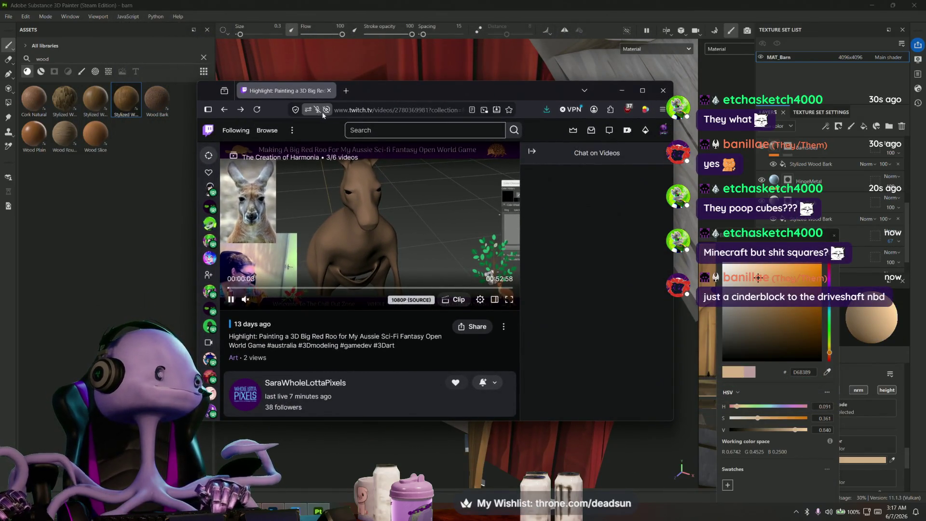
- Close the browser and colour picker and orbit in on the barn's interior beam
{"action": "left_click", "coordinate": [329, 91]}
{"action": "left_click_drag", "start_coordinate": [330, 90], "coordinate": [476, 237], "text": "alt"}
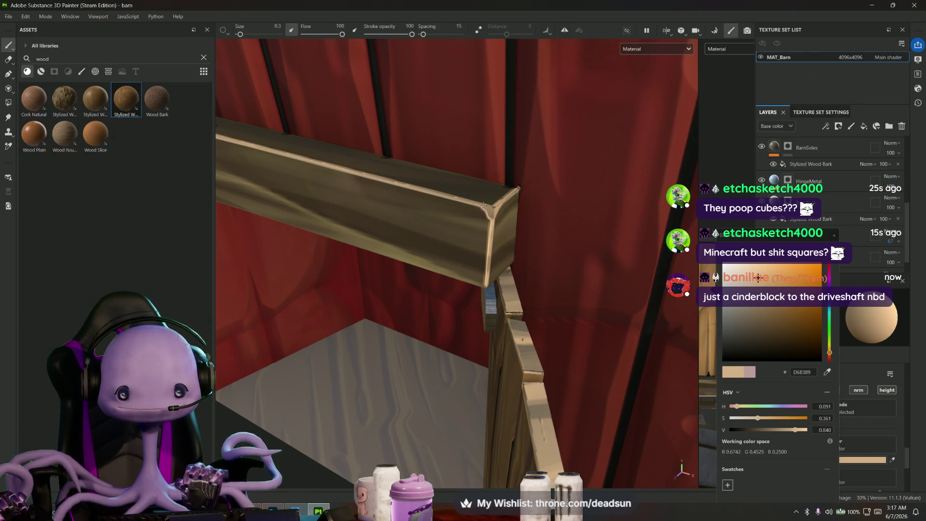
{"action": "left_click", "coordinate": [863, 377]}
{"action": "scroll", "coordinate": [824, 414], "scroll_direction": "down", "scroll_amount": 1}
{"action": "scroll", "coordinate": [823, 414], "scroll_direction": "down", "scroll_amount": 3}
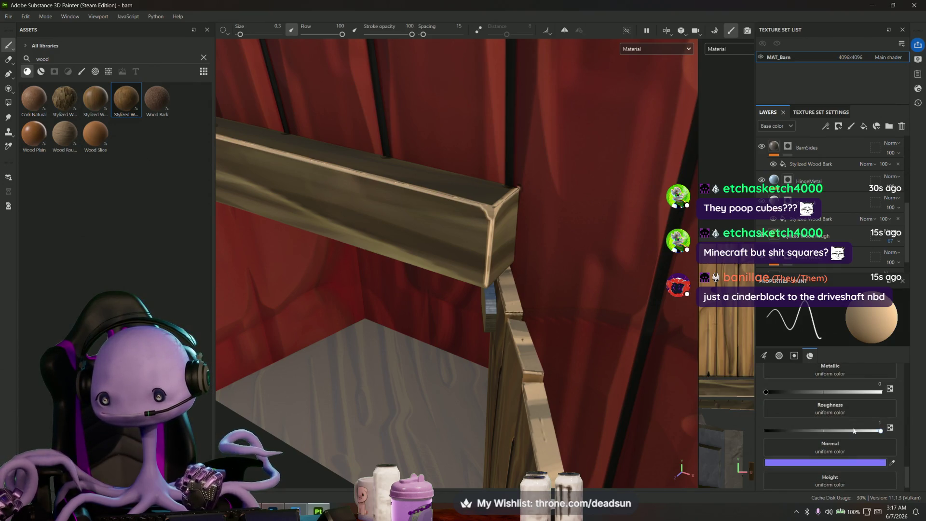
{"action": "scroll", "coordinate": [838, 408], "scroll_direction": "up", "scroll_amount": 4}
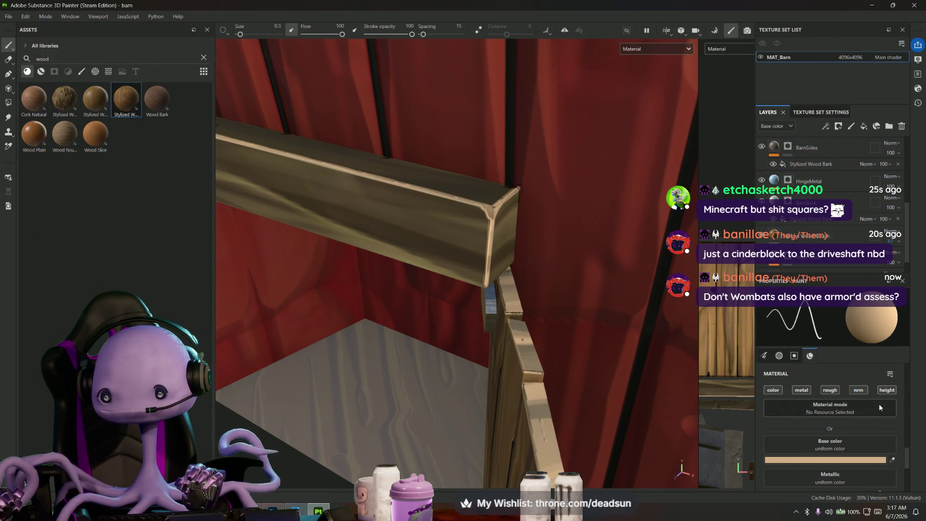
{"action": "left_click_drag", "start_coordinate": [463, 289], "coordinate": [506, 275], "text": "alt"}
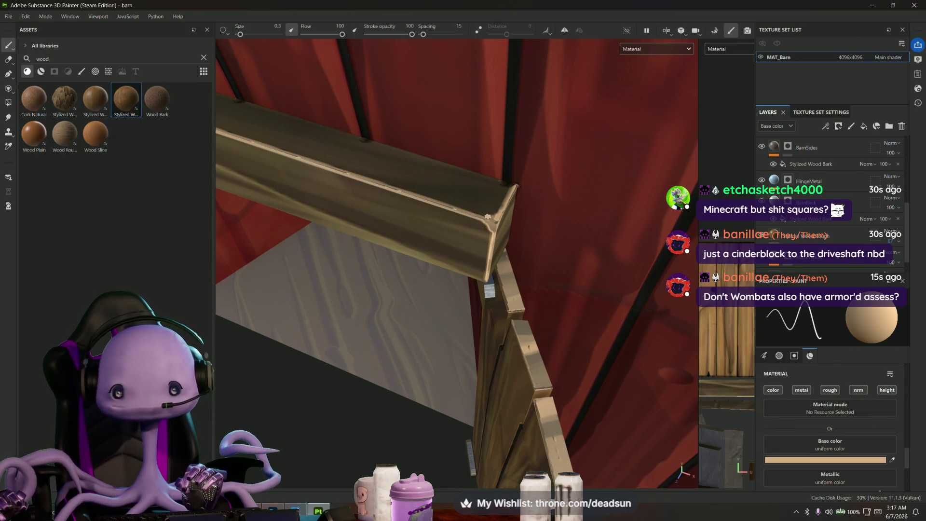
{"action": "left_click_drag", "start_coordinate": [441, 232], "coordinate": [539, 219], "text": "alt"}
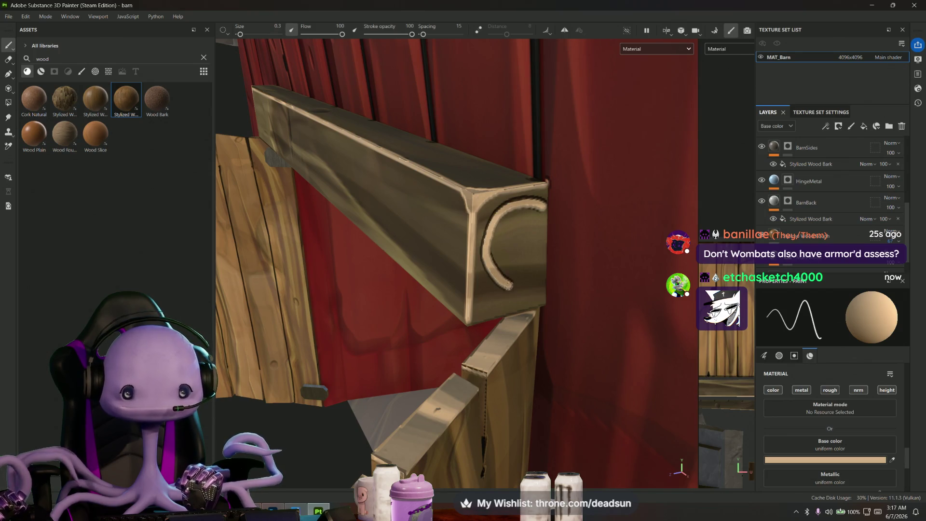
- Undo the stray curved stroke on the beam and orbit toward the plank tops
{"action": "key", "text": "ctrl+z"}
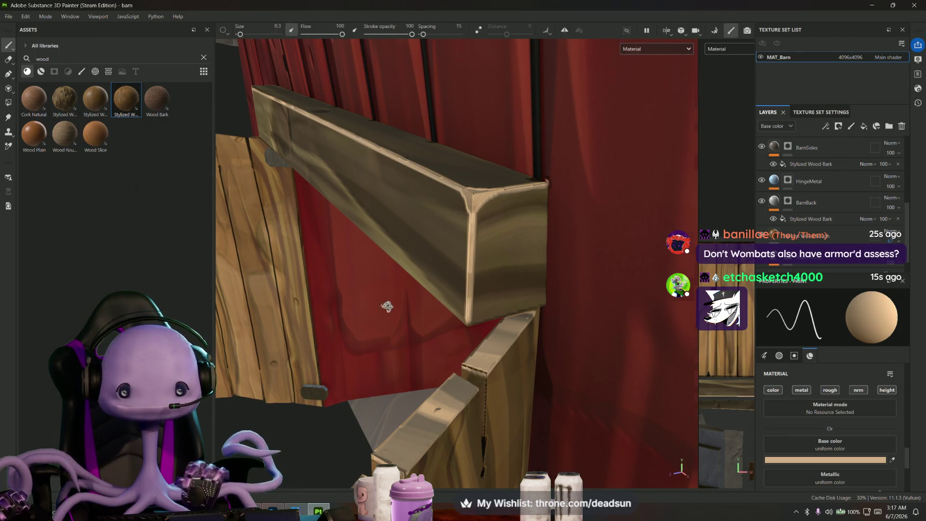
{"action": "left_click_drag", "start_coordinate": [387, 306], "coordinate": [395, 114], "text": "alt"}
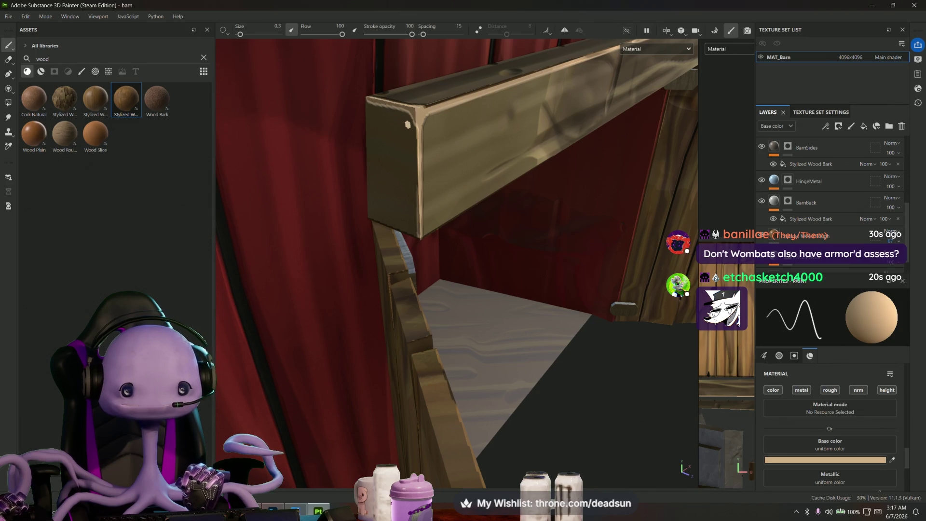
{"action": "left_click_drag", "start_coordinate": [418, 144], "coordinate": [427, 217], "text": "alt"}
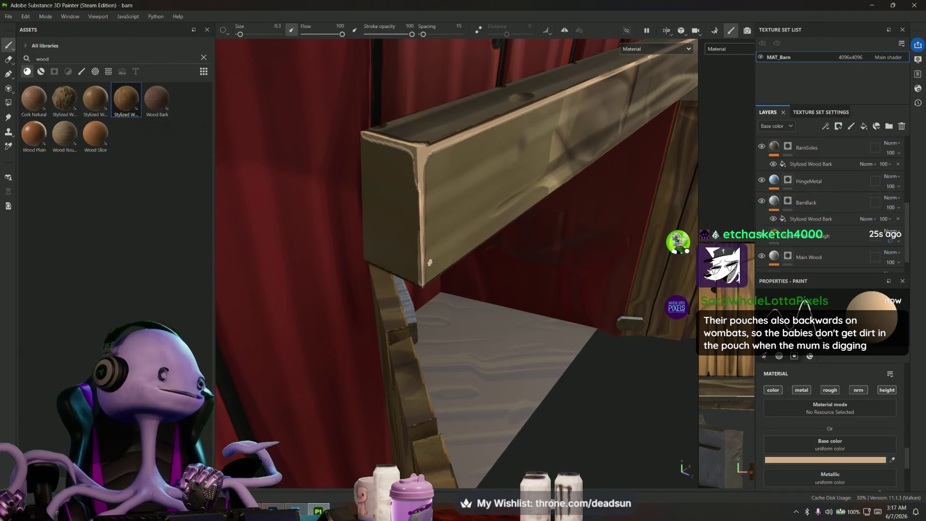
{"action": "left_click_drag", "start_coordinate": [428, 218], "coordinate": [424, 230], "text": "alt"}
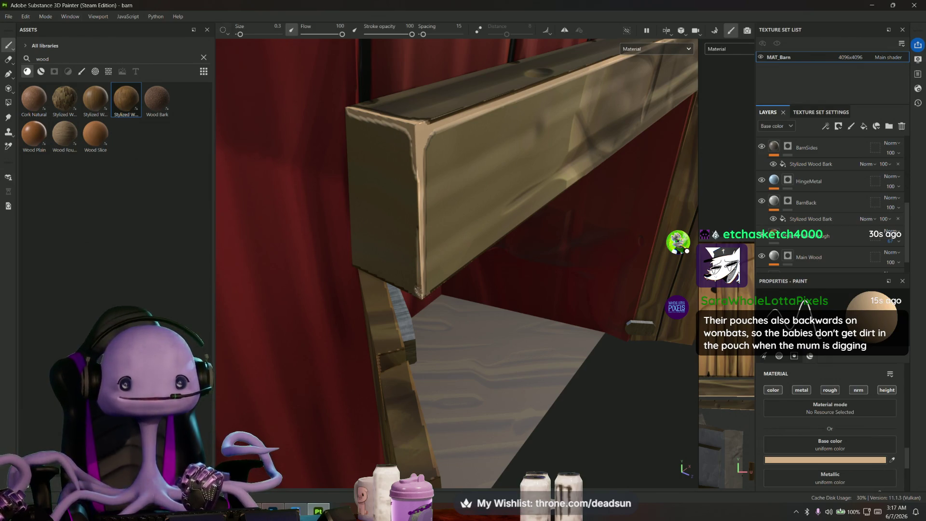
{"action": "left_click_drag", "start_coordinate": [410, 340], "coordinate": [396, 337], "text": "alt"}
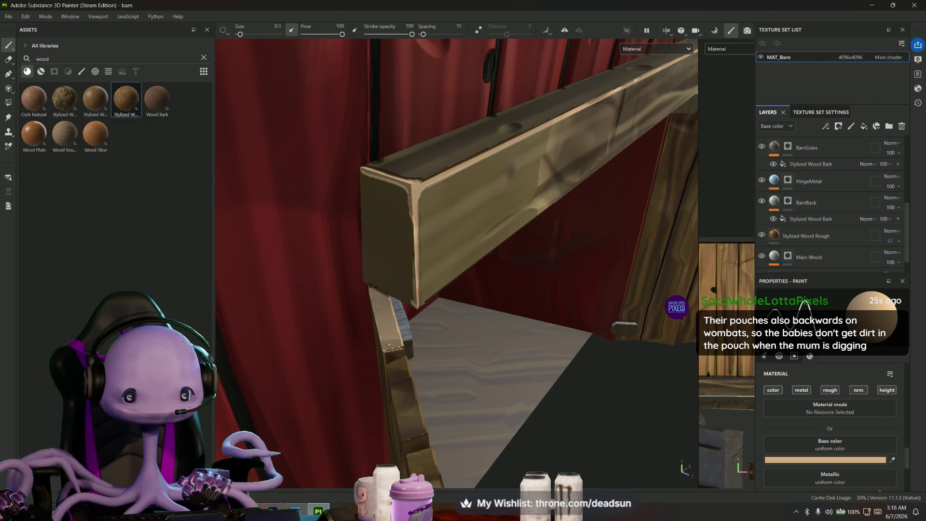
{"action": "mouse_move", "coordinate": [391, 295]}
{"action": "left_mouse_down", "text": "alt"}
{"action": "mouse_move", "coordinate": [398, 265]}
{"action": "mouse_move", "coordinate": [400, 304]}
{"action": "mouse_move", "coordinate": [474, 321]}
{"action": "mouse_move", "coordinate": [371, 283]}
{"action": "left_mouse_up", "text": "alt"}
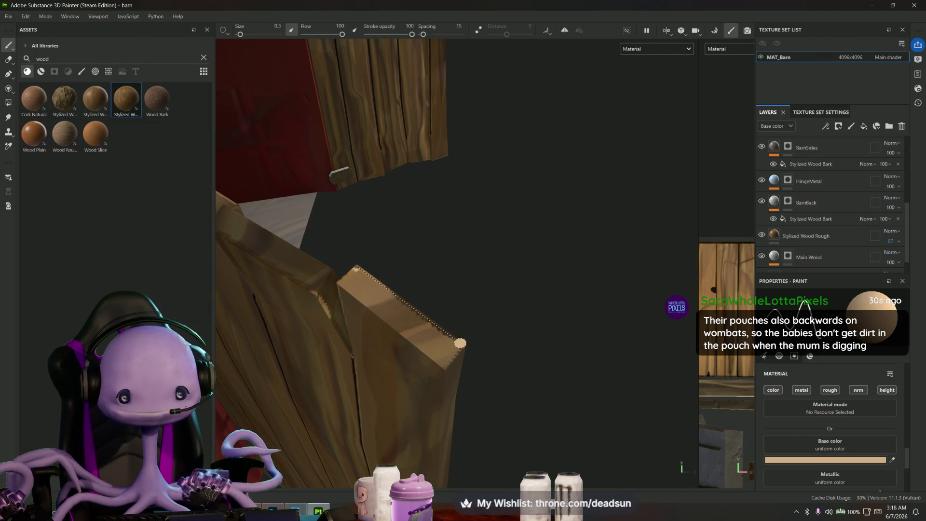
- Paint textured light highlights along the plank's top edge
{"action": "left_click", "coordinate": [460, 346], "text": "shift"}
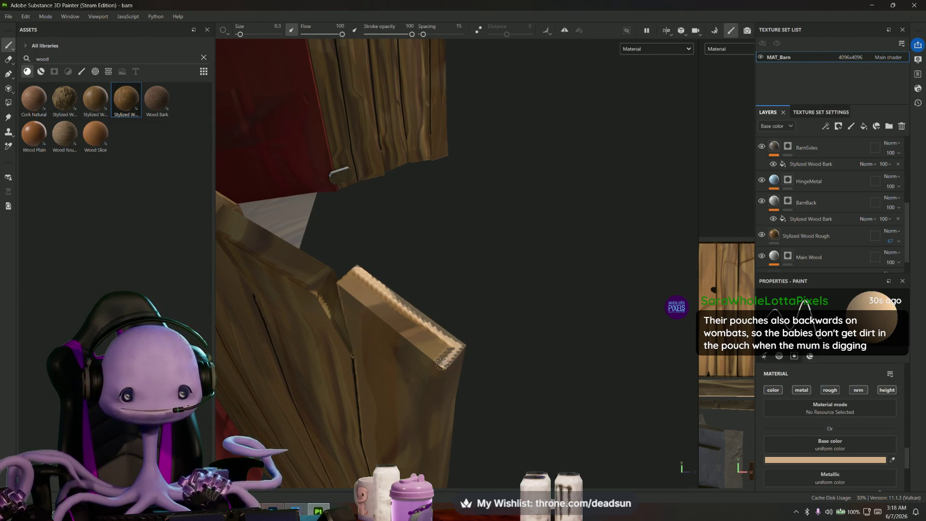
{"action": "left_click_drag", "start_coordinate": [348, 275], "coordinate": [456, 352]}
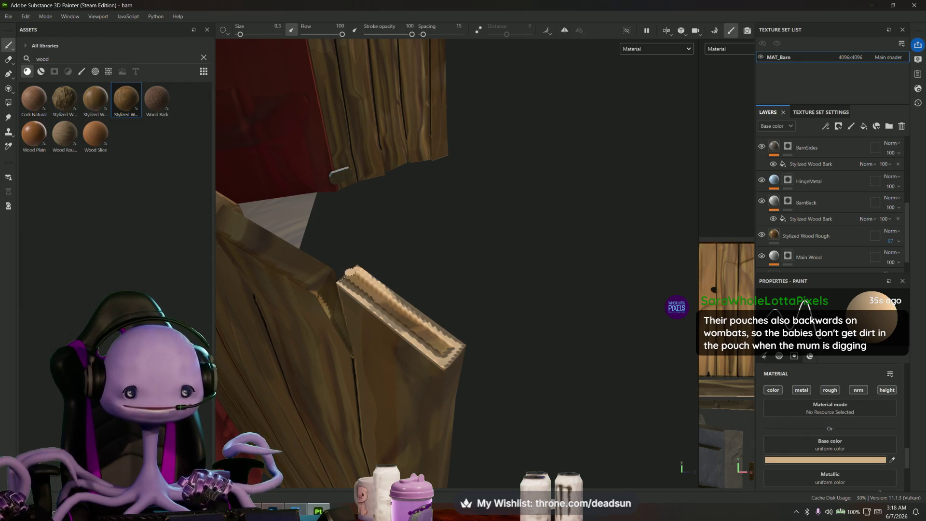
{"action": "left_click_drag", "start_coordinate": [347, 274], "coordinate": [434, 344]}
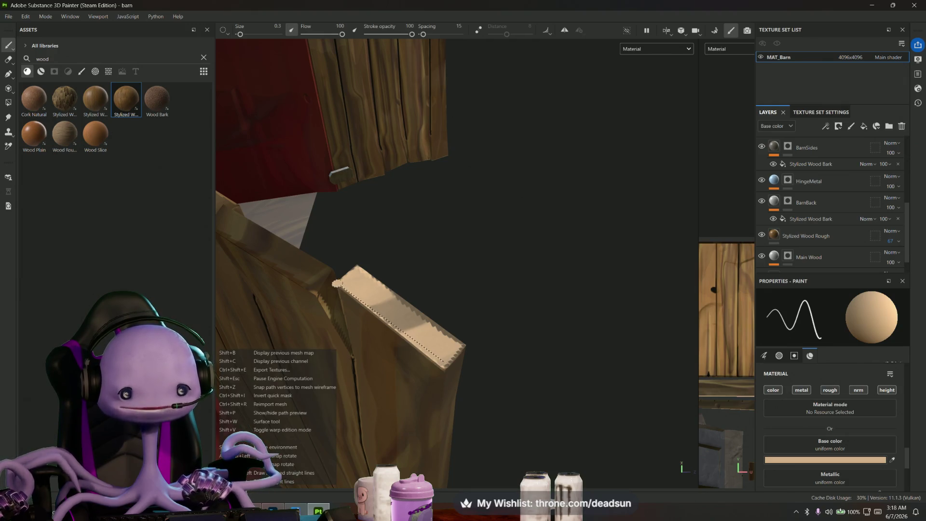
{"action": "mouse_move", "coordinate": [376, 318]}
{"action": "left_mouse_down", "text": "alt"}
{"action": "mouse_move", "coordinate": [393, 347]}
{"action": "mouse_move", "coordinate": [521, 289]}
{"action": "left_mouse_up", "text": "alt"}
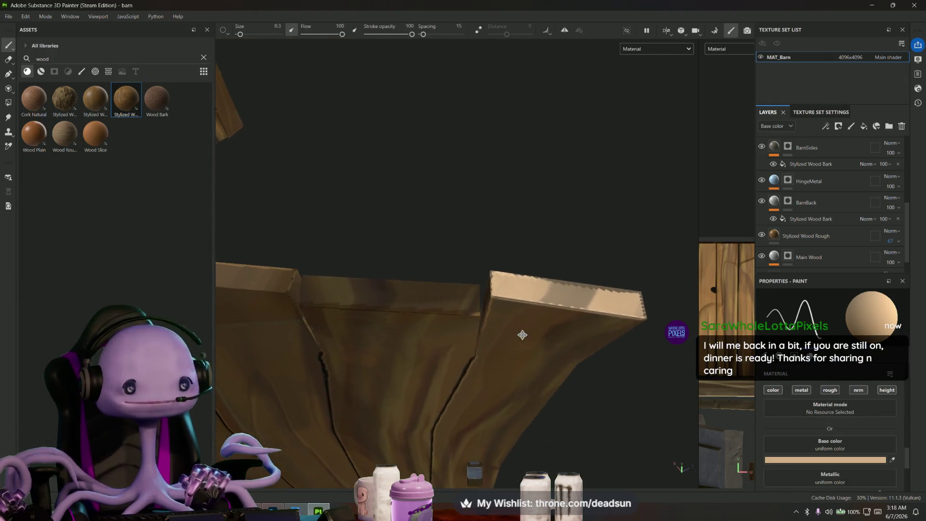
- Lay straight light strokes across the middle plank's top to cover its patchy spots
{"action": "left_click", "coordinate": [311, 307], "text": "shift"}
{"action": "left_click", "coordinate": [481, 317], "text": "shift"}
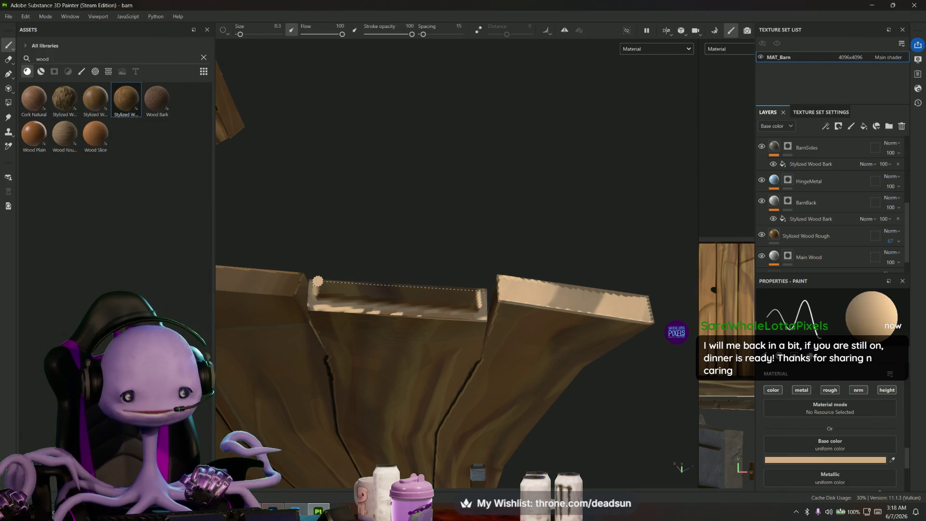
{"action": "left_click", "coordinate": [316, 282], "text": "shift"}
{"action": "mouse_move", "coordinate": [318, 290]}
{"action": "left_mouse_down"}
{"action": "mouse_move", "coordinate": [461, 298]}
{"action": "mouse_move", "coordinate": [373, 296]}
{"action": "mouse_move", "coordinate": [403, 304]}
{"action": "left_mouse_up"}
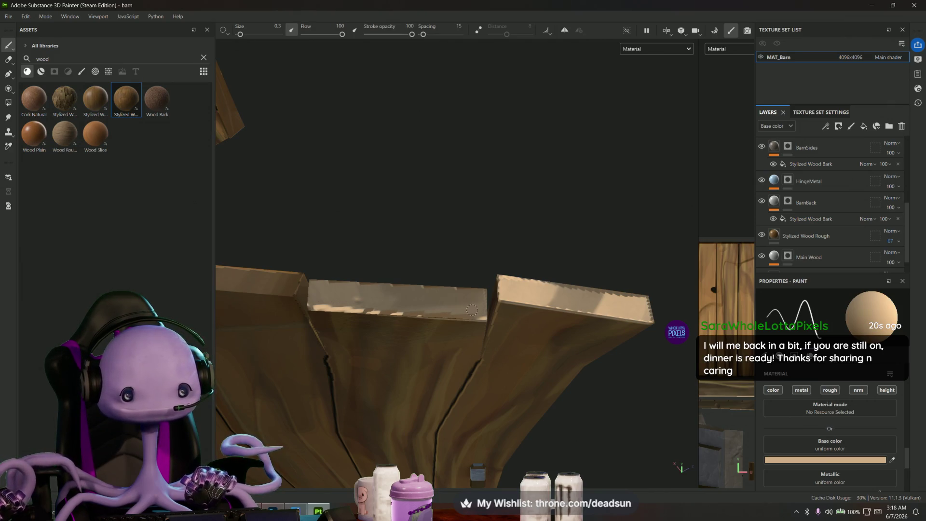
{"action": "left_click_drag", "start_coordinate": [336, 309], "coordinate": [406, 313]}
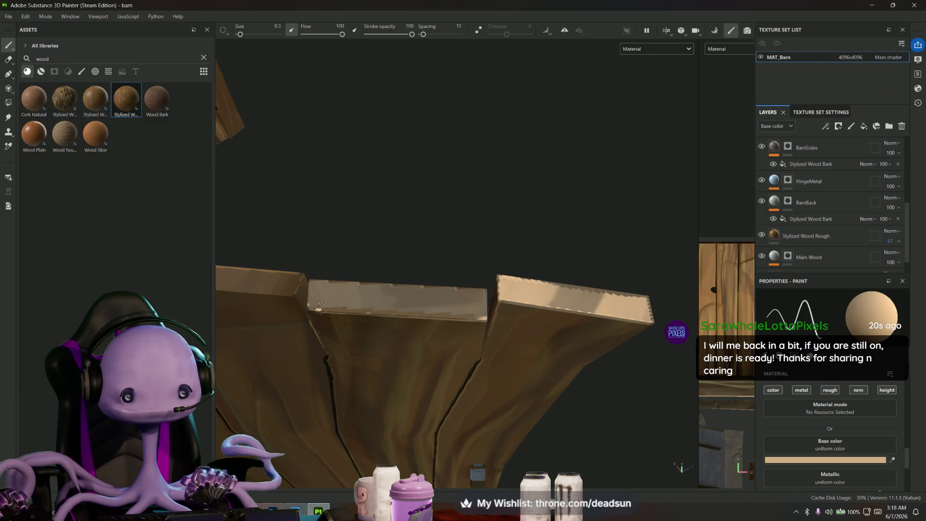
{"action": "mouse_move", "coordinate": [316, 308]}
{"action": "left_mouse_down", "text": "alt"}
{"action": "mouse_move", "coordinate": [230, 294]}
{"action": "mouse_move", "coordinate": [367, 308]}
{"action": "mouse_move", "coordinate": [368, 295]}
{"action": "left_mouse_up", "text": "alt"}
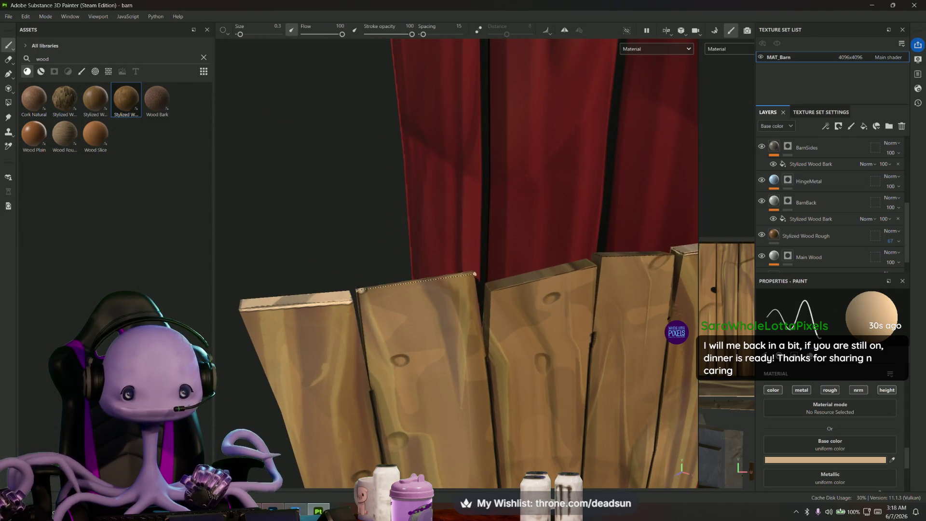
- Brighten the middle plank's top edge with straight and freehand highlight strokes
{"action": "mouse_move", "coordinate": [471, 272]}
{"action": "left_mouse_down", "text": "alt"}
{"action": "mouse_move", "coordinate": [514, 327]}
{"action": "mouse_move", "coordinate": [497, 313]}
{"action": "left_mouse_up", "text": "alt"}
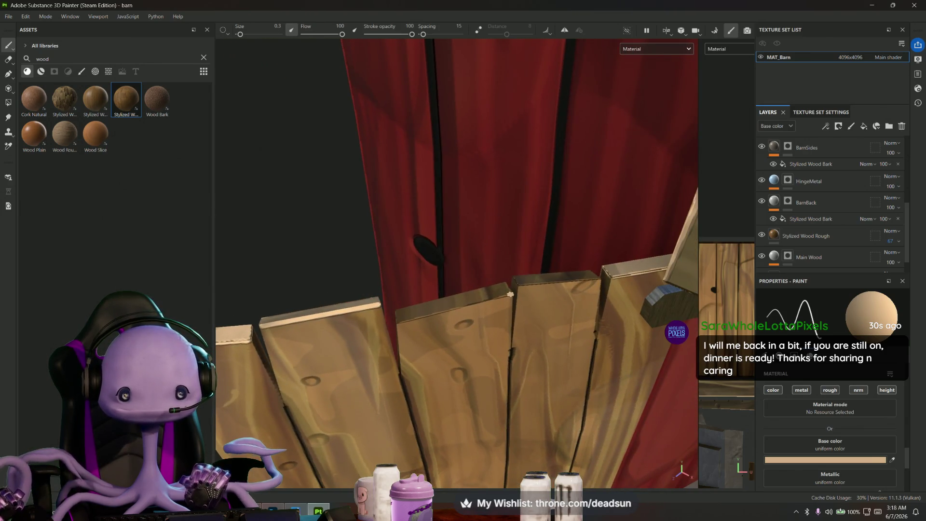
{"action": "left_click", "coordinate": [397, 319], "text": "shift"}
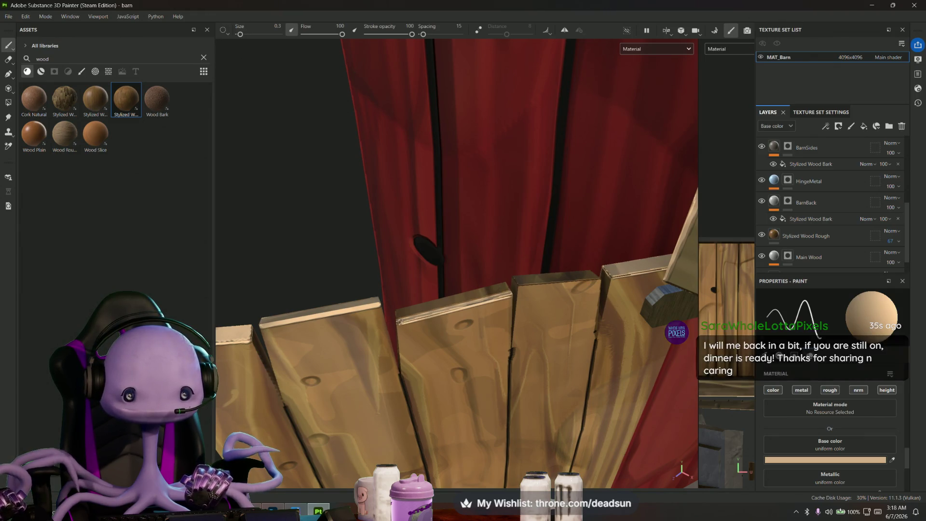
{"action": "left_click_drag", "start_coordinate": [417, 307], "coordinate": [493, 286], "text": "alt"}
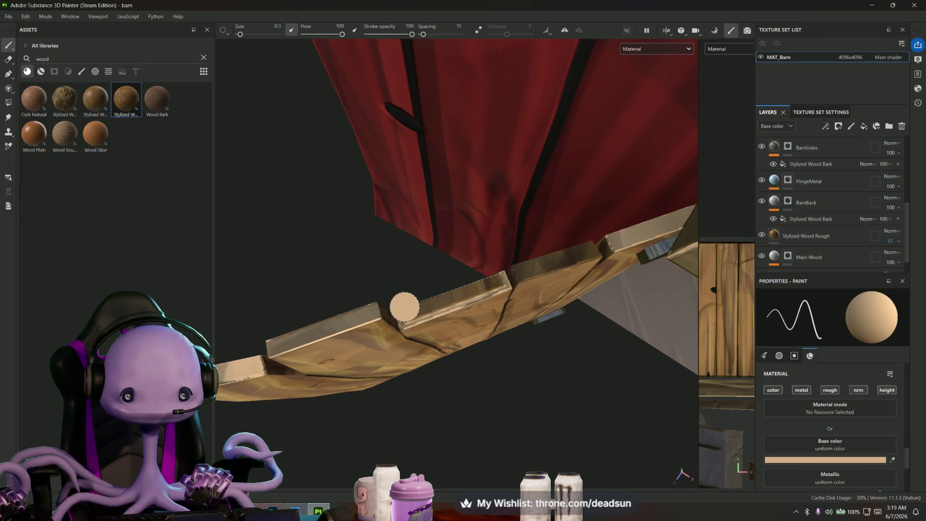
{"action": "left_click", "coordinate": [405, 317], "text": "shift"}
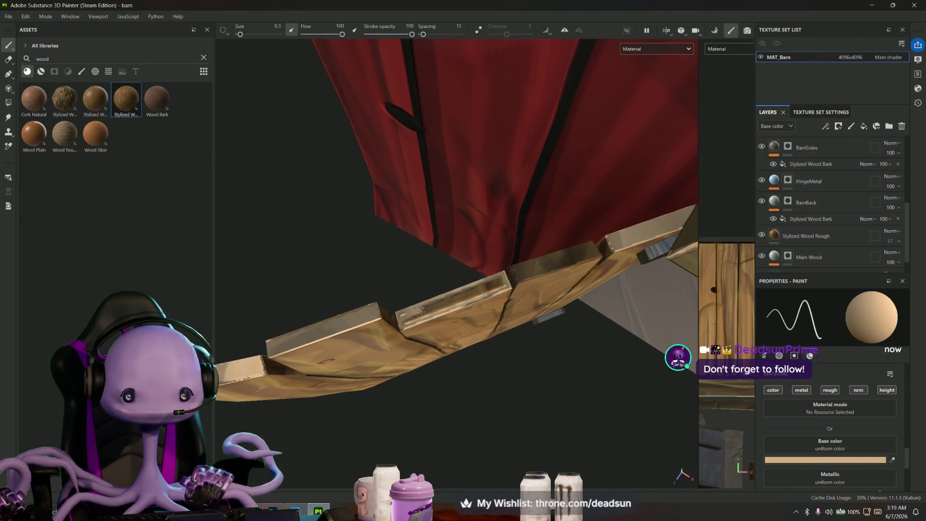
{"action": "mouse_move", "coordinate": [420, 308]}
{"action": "left_mouse_down", "text": "alt"}
{"action": "mouse_move", "coordinate": [512, 274]}
{"action": "mouse_move", "coordinate": [426, 311]}
{"action": "left_mouse_up", "text": "alt"}
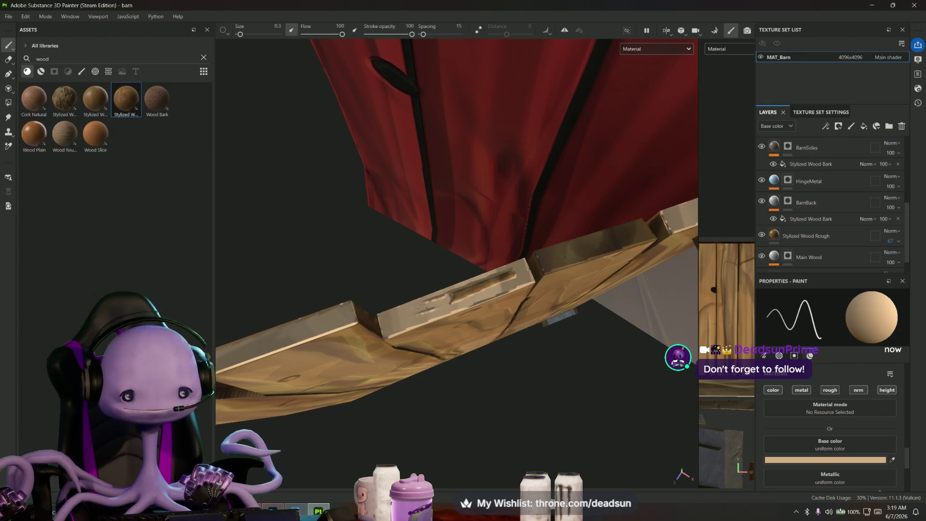
{"action": "left_click_drag", "start_coordinate": [435, 304], "coordinate": [509, 274]}
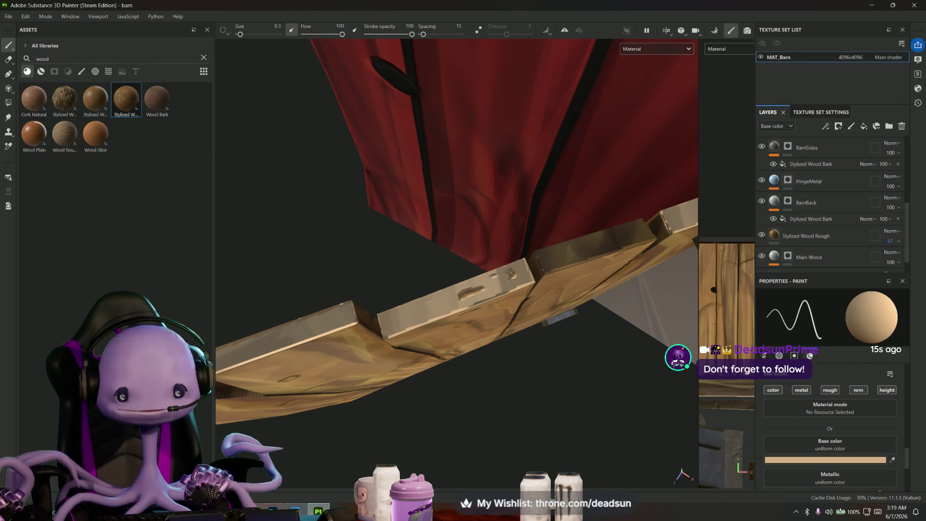
{"action": "left_click_drag", "start_coordinate": [453, 300], "coordinate": [492, 276]}
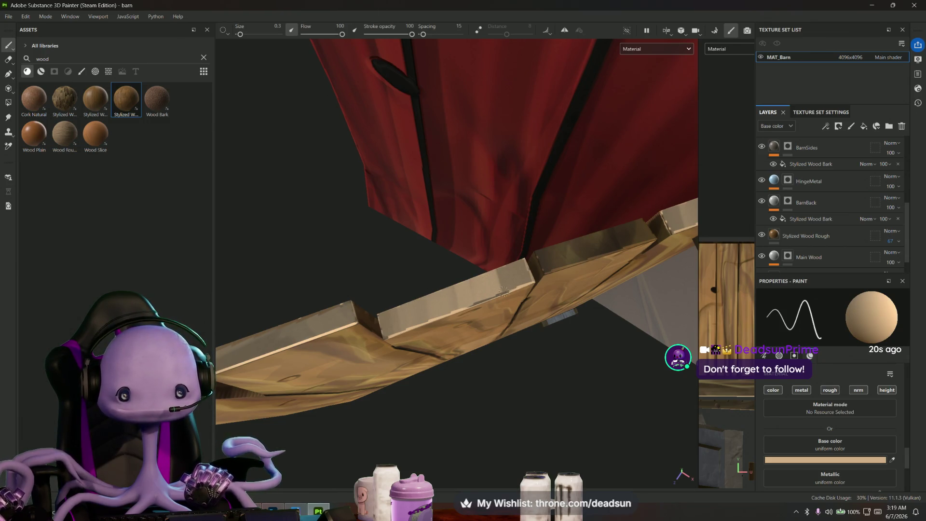
- Add two straight Shift-click highlight lines along the plank edge and paint its groove
{"action": "mouse_move", "coordinate": [601, 254]}
{"action": "left_mouse_down", "text": "alt"}
{"action": "mouse_move", "coordinate": [428, 291]}
{"action": "mouse_move", "coordinate": [486, 291]}
{"action": "left_mouse_up", "text": "alt"}
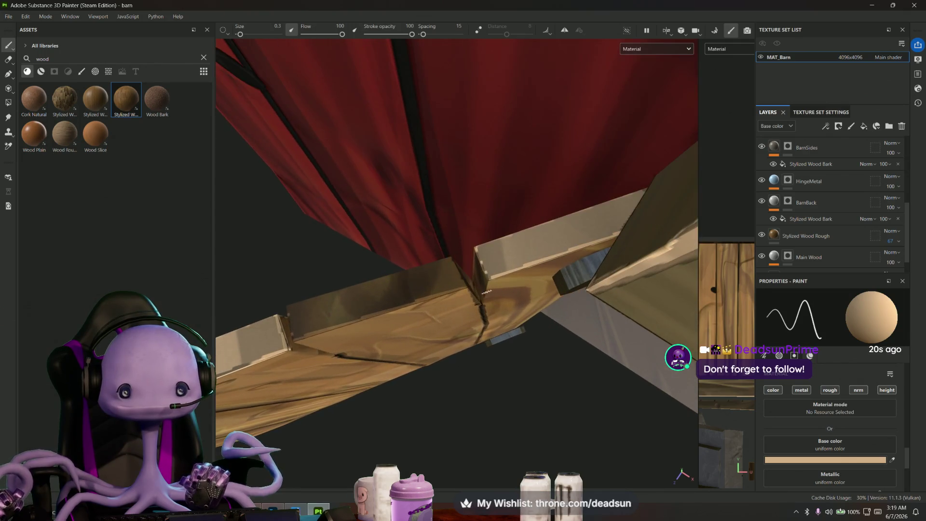
{"action": "left_click", "coordinate": [461, 285]}
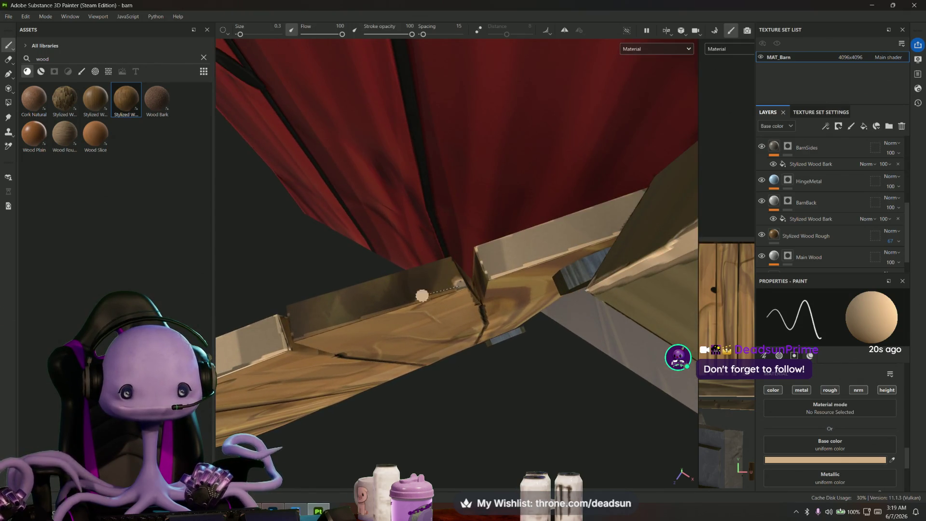
{"action": "left_click", "coordinate": [294, 337], "text": "shift"}
{"action": "left_click", "coordinate": [289, 310]}
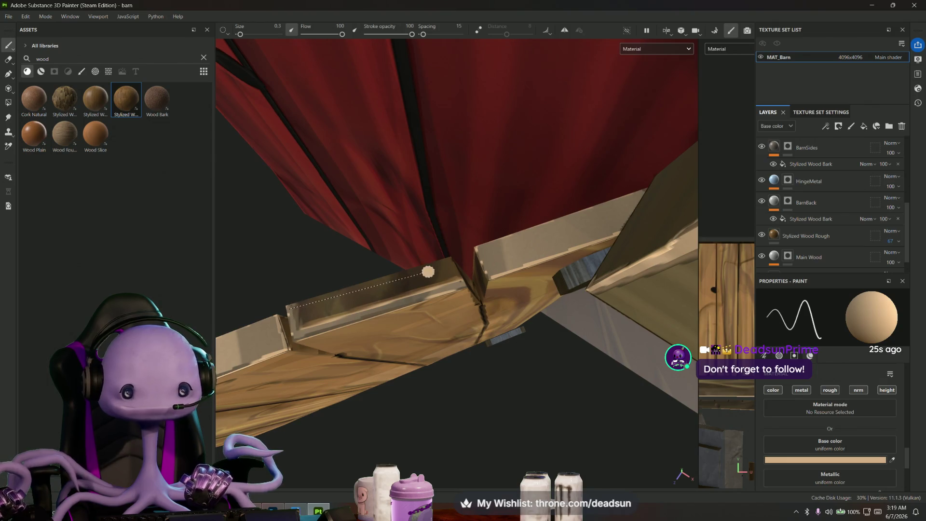
{"action": "left_click", "coordinate": [449, 261], "text": "shift"}
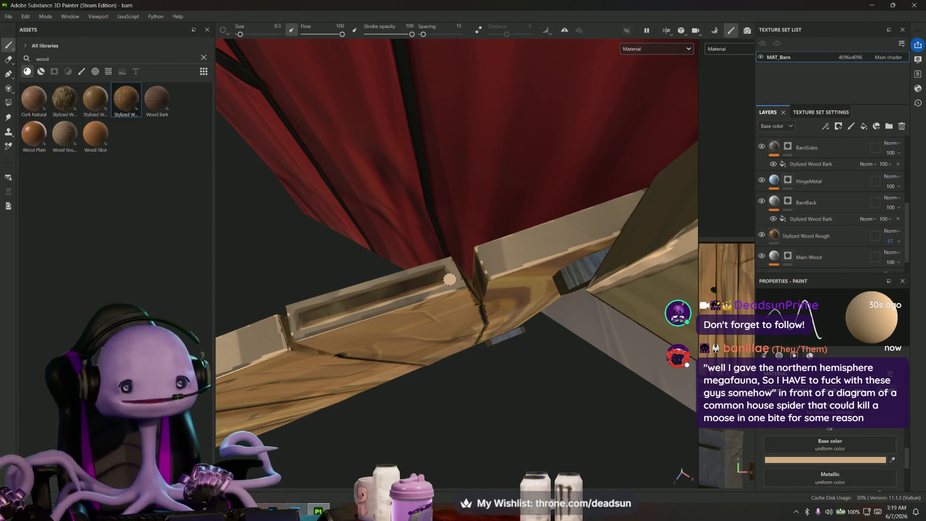
{"action": "mouse_move", "coordinate": [443, 274]}
{"action": "left_mouse_down"}
{"action": "mouse_move", "coordinate": [298, 325]}
{"action": "mouse_move", "coordinate": [350, 311]}
{"action": "left_mouse_up"}
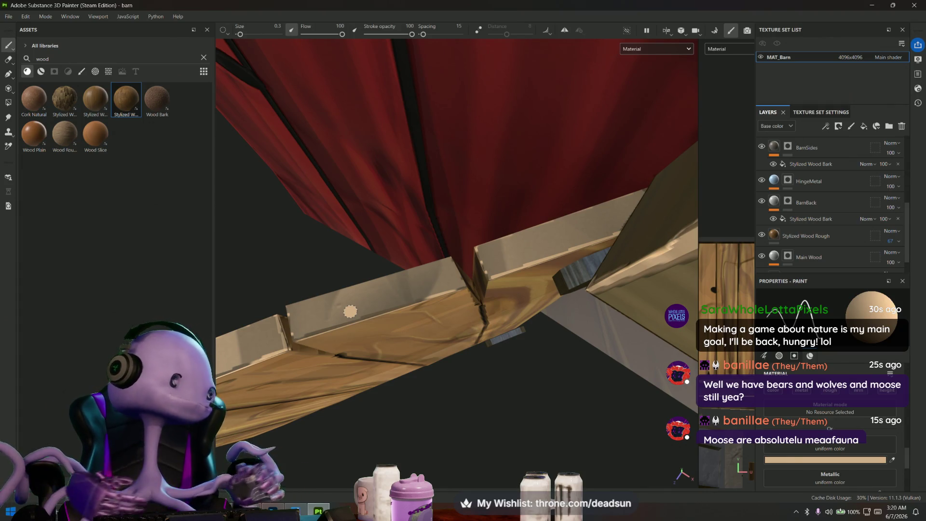
- Orbit onto the doorway beam and turn the environment light across the red boards
{"action": "mouse_move", "coordinate": [421, 268]}
{"action": "left_mouse_down", "text": "alt"}
{"action": "mouse_move", "coordinate": [428, 379]}
{"action": "mouse_move", "coordinate": [425, 362]}
{"action": "mouse_move", "coordinate": [392, 347]}
{"action": "mouse_move", "coordinate": [409, 239]}
{"action": "mouse_move", "coordinate": [419, 271]}
{"action": "mouse_move", "coordinate": [397, 340]}
{"action": "mouse_move", "coordinate": [383, 324]}
{"action": "mouse_move", "coordinate": [331, 311]}
{"action": "left_mouse_up", "text": "alt"}
{"action": "scroll", "coordinate": [425, 362], "scroll_direction": "down", "scroll_amount": 5}
{"action": "scroll", "coordinate": [397, 340], "scroll_direction": "up", "scroll_amount": 3}
{"action": "scroll", "coordinate": [397, 340], "scroll_direction": "up", "scroll_amount": 3}
{"action": "right_click_drag", "start_coordinate": [331, 311], "coordinate": [339, 311], "text": "shift"}
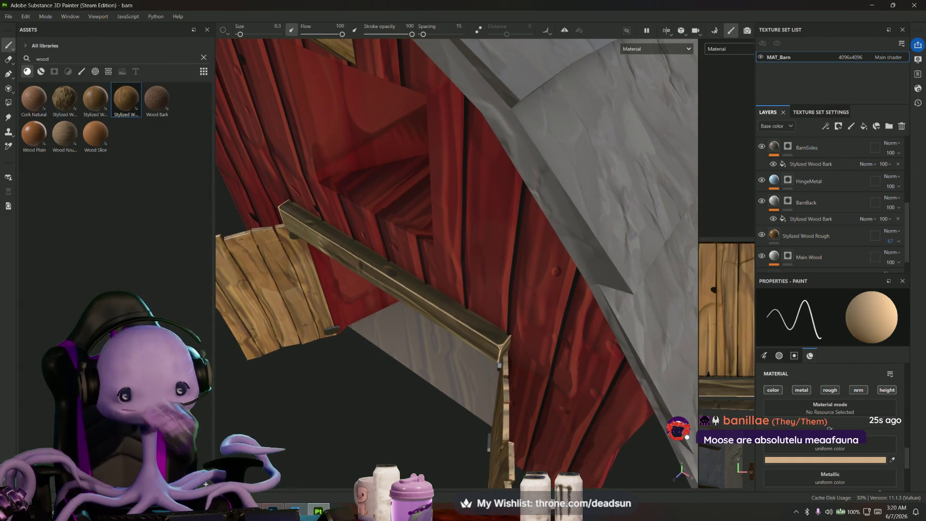
{"action": "scroll", "coordinate": [456, 263], "scroll_direction": "down", "scroll_amount": 5}
{"action": "scroll", "coordinate": [456, 263], "scroll_direction": "up", "scroll_amount": 5}
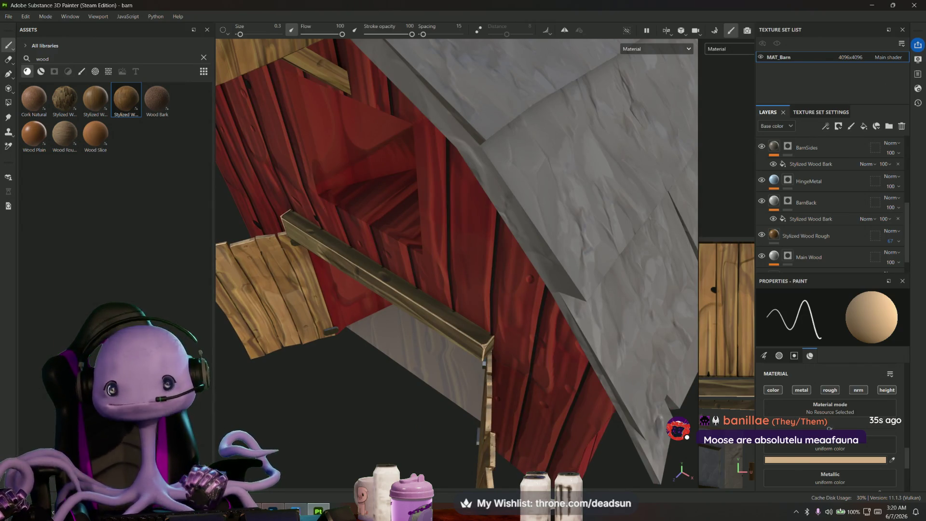
- Paint bright straight highlight strokes along the edges of the doorway beam
{"action": "left_click_drag", "start_coordinate": [456, 263], "coordinate": [434, 246], "text": "alt"}
{"action": "scroll", "coordinate": [456, 263], "scroll_direction": "up", "scroll_amount": 3}
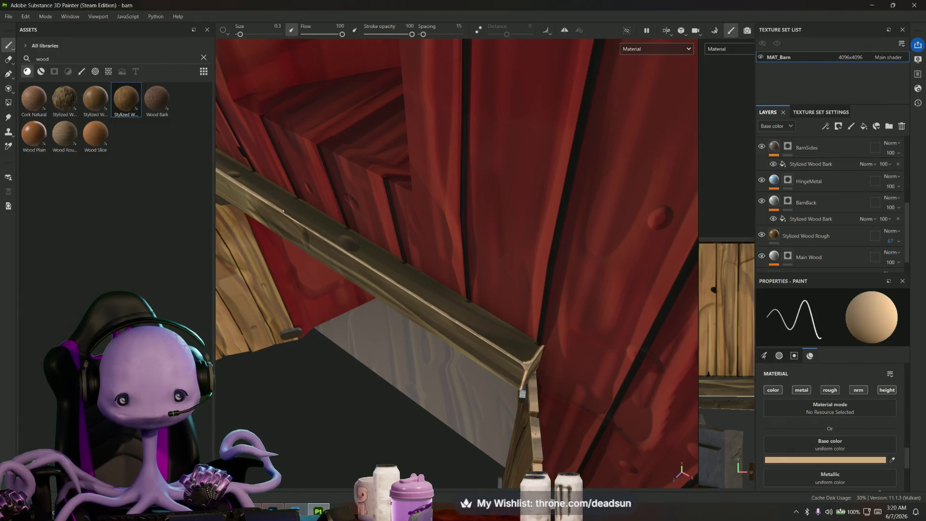
{"action": "left_click", "coordinate": [509, 329], "text": "shift"}
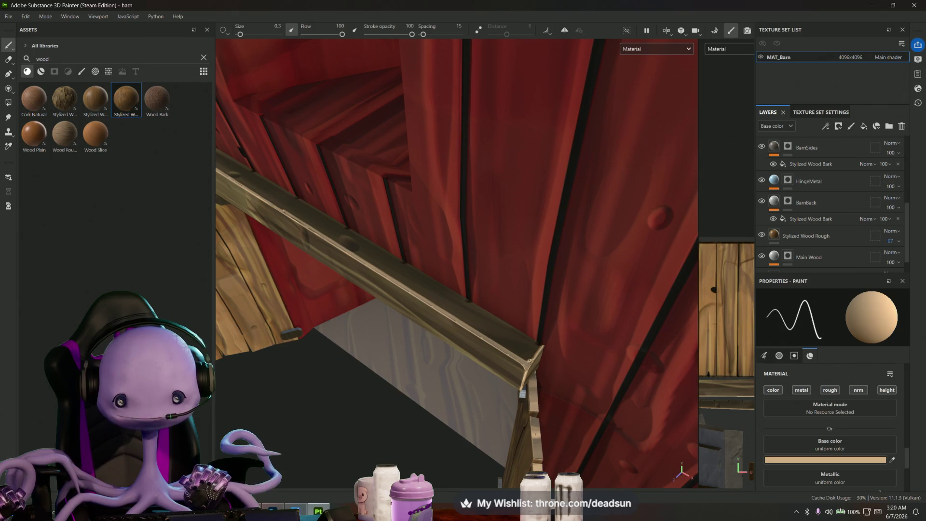
{"action": "mouse_move", "coordinate": [456, 260]}
{"action": "left_mouse_down", "text": "alt"}
{"action": "mouse_move", "coordinate": [405, 240]}
{"action": "mouse_move", "coordinate": [541, 320]}
{"action": "mouse_move", "coordinate": [508, 186]}
{"action": "mouse_move", "coordinate": [622, 280]}
{"action": "left_mouse_up", "text": "alt"}
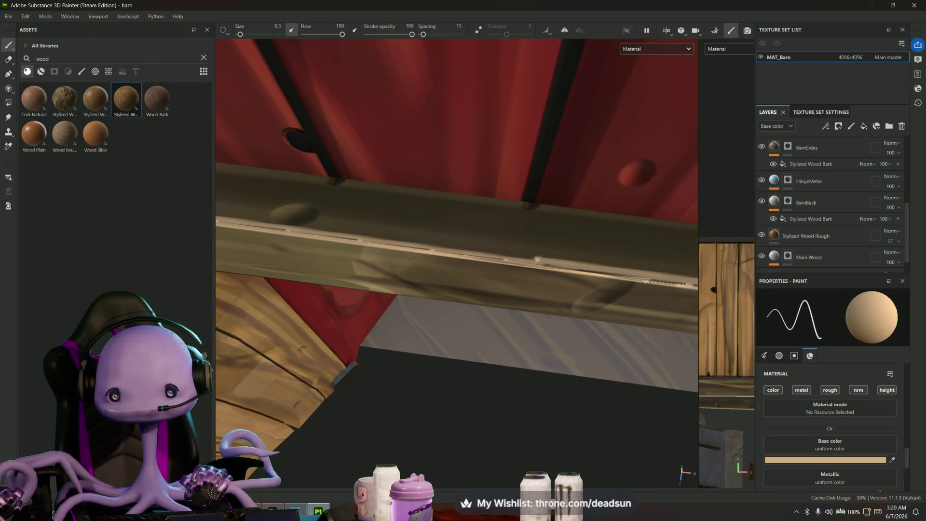
{"action": "left_click", "coordinate": [539, 264], "text": "shift"}
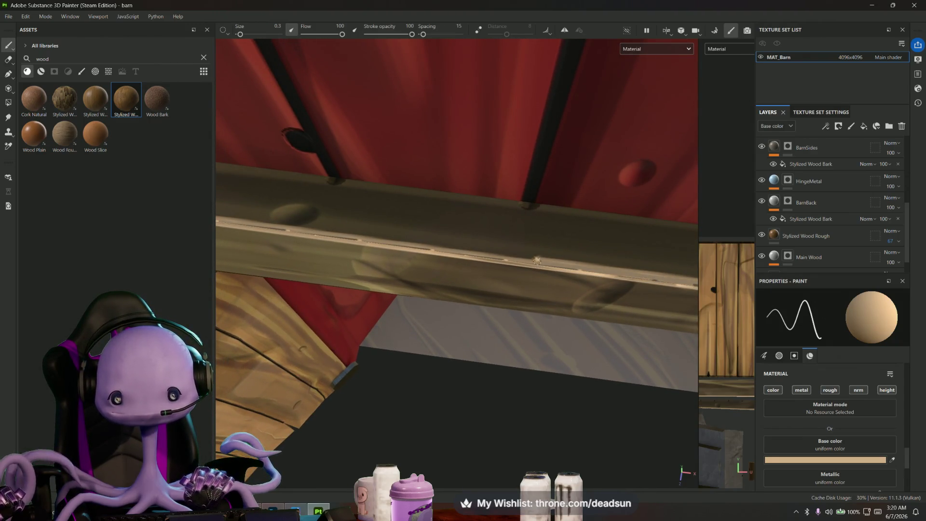
{"action": "left_click", "coordinate": [313, 224], "text": "shift"}
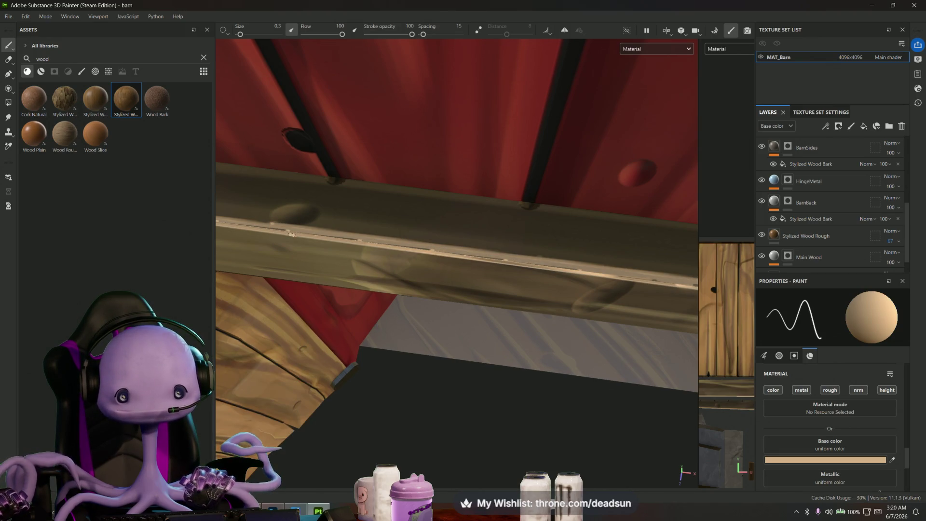
- Orbit past the beam's end and pull back to a frontal view of the whole barn
{"action": "mouse_move", "coordinate": [268, 228]}
{"action": "left_mouse_down", "text": "alt"}
{"action": "mouse_move", "coordinate": [352, 258]}
{"action": "mouse_move", "coordinate": [440, 272]}
{"action": "mouse_move", "coordinate": [532, 257]}
{"action": "left_mouse_up", "text": "alt"}
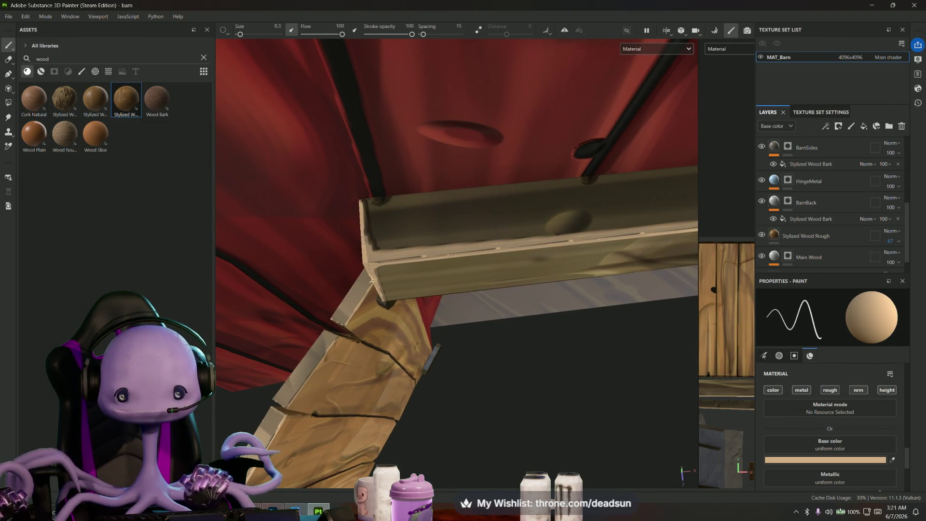
{"action": "scroll", "coordinate": [456, 261], "scroll_direction": "down", "scroll_amount": 3}
{"action": "scroll", "coordinate": [456, 261], "scroll_direction": "down", "scroll_amount": 5}
{"action": "mouse_move", "coordinate": [455, 261]}
{"action": "left_mouse_down", "text": "alt"}
{"action": "mouse_move", "coordinate": [456, 217]}
{"action": "mouse_move", "coordinate": [506, 217]}
{"action": "left_mouse_up", "text": "alt"}
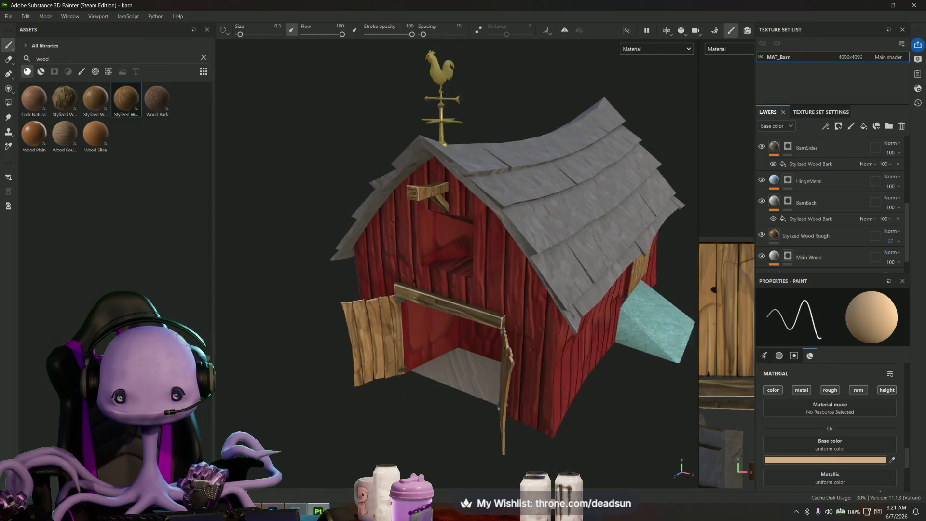
{"action": "scroll", "coordinate": [505, 320], "scroll_direction": "down", "scroll_amount": 3}
{"action": "mouse_move", "coordinate": [463, 321]}
{"action": "left_mouse_down", "text": "alt"}
{"action": "mouse_move", "coordinate": [525, 310]}
{"action": "mouse_move", "coordinate": [421, 289]}
{"action": "mouse_move", "coordinate": [513, 303]}
{"action": "mouse_move", "coordinate": [550, 258]}
{"action": "mouse_move", "coordinate": [458, 331]}
{"action": "mouse_move", "coordinate": [458, 318]}
{"action": "mouse_move", "coordinate": [438, 314]}
{"action": "mouse_move", "coordinate": [453, 372]}
{"action": "mouse_move", "coordinate": [476, 369]}
{"action": "mouse_move", "coordinate": [436, 350]}
{"action": "mouse_move", "coordinate": [378, 191]}
{"action": "mouse_move", "coordinate": [306, 169]}
{"action": "mouse_move", "coordinate": [238, 300]}
{"action": "mouse_move", "coordinate": [226, 268]}
{"action": "mouse_move", "coordinate": [369, 331]}
{"action": "mouse_move", "coordinate": [444, 337]}
{"action": "mouse_move", "coordinate": [320, 296]}
{"action": "mouse_move", "coordinate": [273, 238]}
{"action": "mouse_move", "coordinate": [377, 341]}
{"action": "mouse_move", "coordinate": [448, 383]}
{"action": "mouse_move", "coordinate": [485, 379]}
{"action": "left_mouse_up", "text": "alt"}
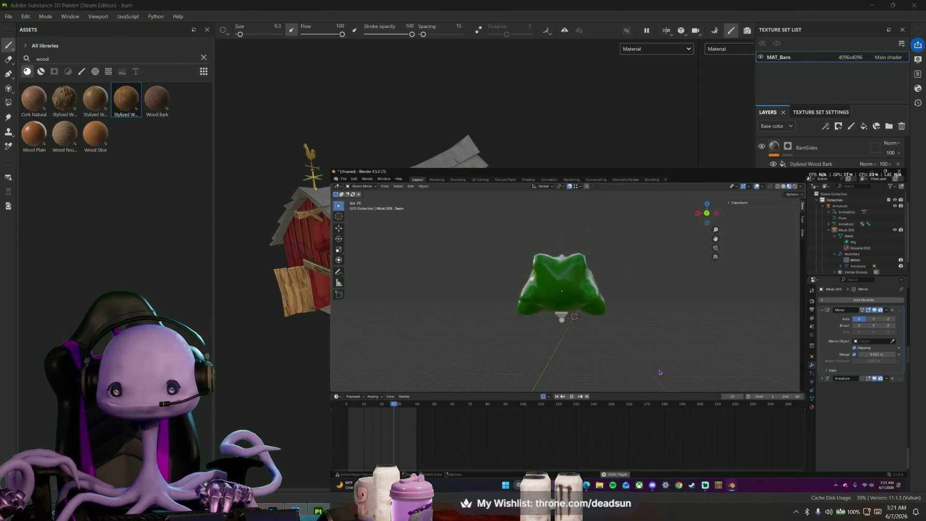
{"action": "left_click_drag", "start_coordinate": [692, 174], "coordinate": [692, 262]}
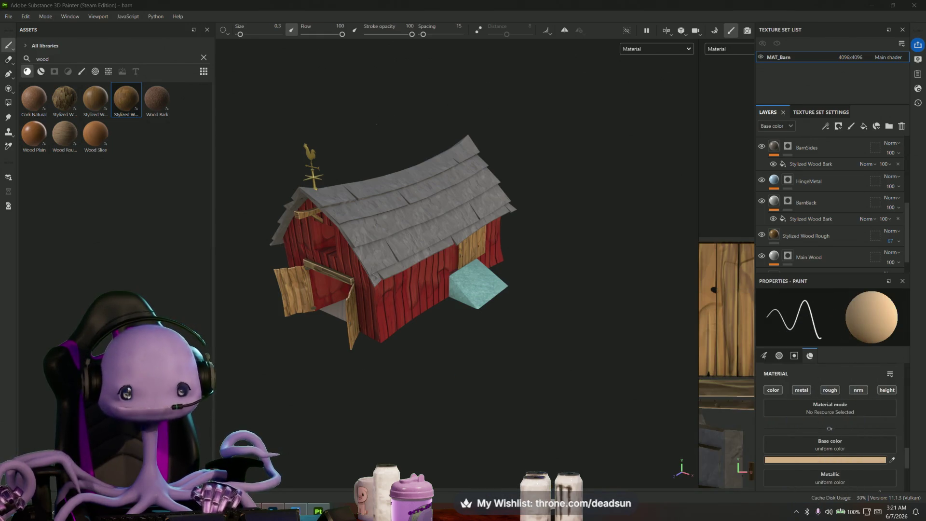
{"action": "scroll", "coordinate": [324, 215], "scroll_direction": "up", "scroll_amount": 5}
{"action": "scroll", "coordinate": [324, 216], "scroll_direction": "up", "scroll_amount": 2}
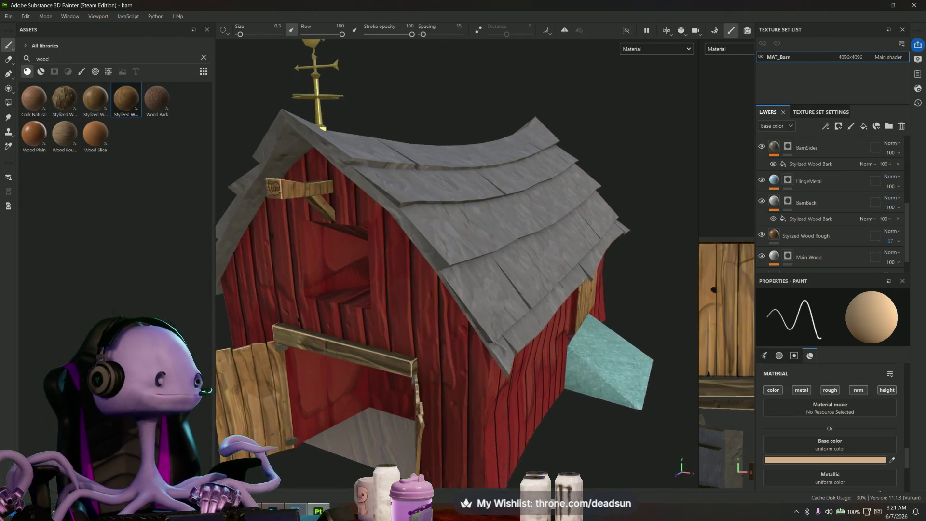
{"action": "scroll", "coordinate": [324, 215], "scroll_direction": "up", "scroll_amount": 2}
{"action": "scroll", "coordinate": [324, 215], "scroll_direction": "up", "scroll_amount": 2}
{"action": "scroll", "coordinate": [324, 216], "scroll_direction": "up", "scroll_amount": 2}
- Dab light paint onto the black spiral with a smaller brush and reorder Layer 3 between RoofSlate and Barn Red
{"action": "mouse_move", "coordinate": [270, 190]}
{"action": "left_mouse_down", "text": "alt"}
{"action": "mouse_move", "coordinate": [276, 181]}
{"action": "mouse_move", "coordinate": [263, 196]}
{"action": "mouse_move", "coordinate": [373, 196]}
{"action": "left_mouse_up", "text": "alt"}
{"action": "scroll", "coordinate": [355, 143], "scroll_direction": "up", "scroll_amount": 2}
{"action": "scroll", "coordinate": [354, 143], "scroll_direction": "up", "scroll_amount": 2}
{"action": "left_click_drag", "start_coordinate": [240, 35], "coordinate": [240, 35]}
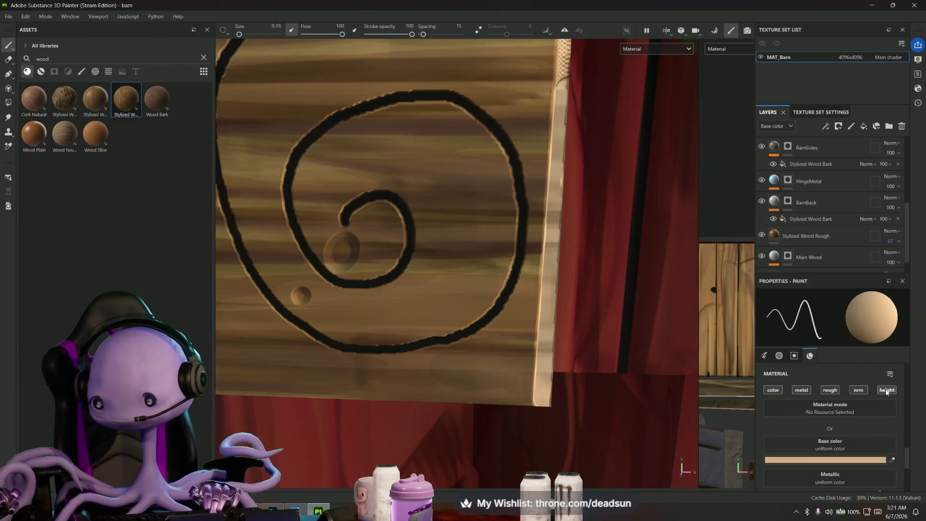
{"action": "left_click_drag", "start_coordinate": [352, 224], "coordinate": [353, 218]}
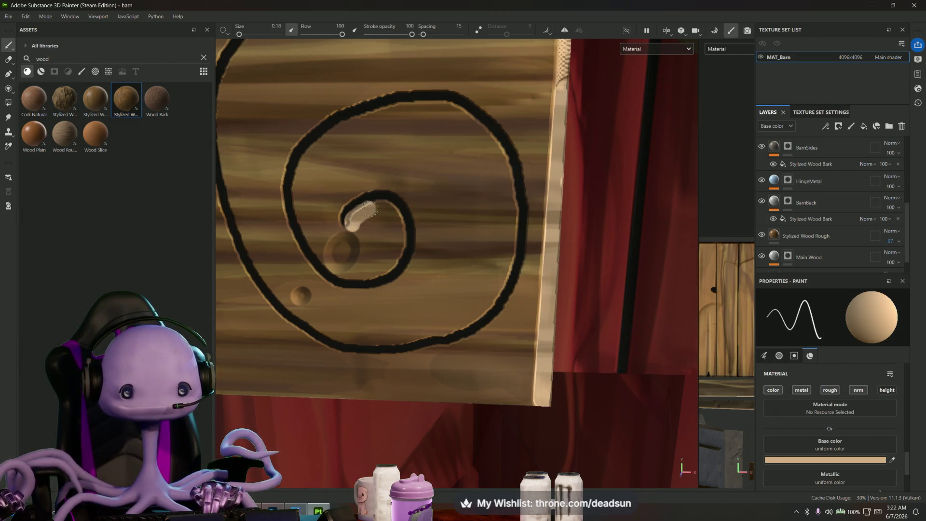
{"action": "scroll", "coordinate": [364, 244], "scroll_direction": "up", "scroll_amount": 2}
{"action": "scroll", "coordinate": [796, 185], "scroll_direction": "up", "scroll_amount": 2}
{"action": "scroll", "coordinate": [803, 191], "scroll_direction": "up", "scroll_amount": 2}
{"action": "scroll", "coordinate": [813, 198], "scroll_direction": "up", "scroll_amount": 2}
{"action": "scroll", "coordinate": [810, 212], "scroll_direction": "up", "scroll_amount": 2}
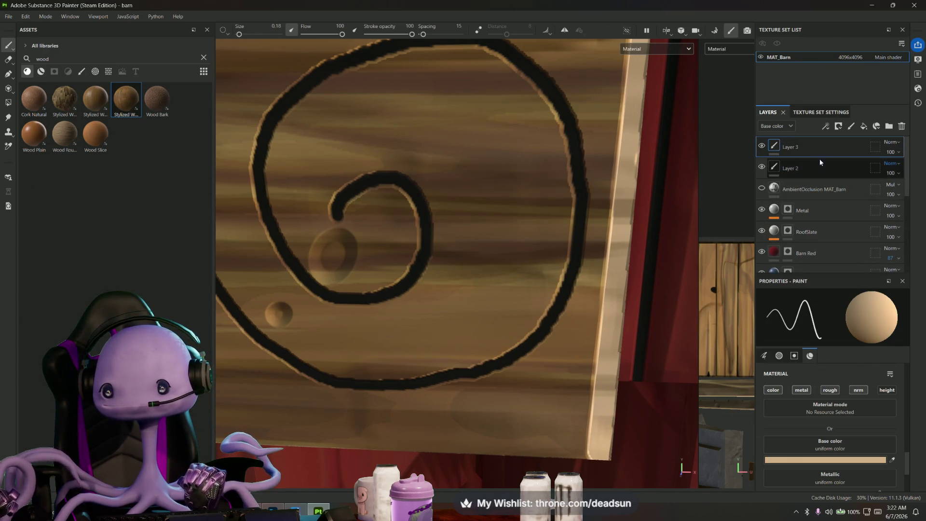
{"action": "left_click_drag", "start_coordinate": [826, 146], "coordinate": [826, 242]}
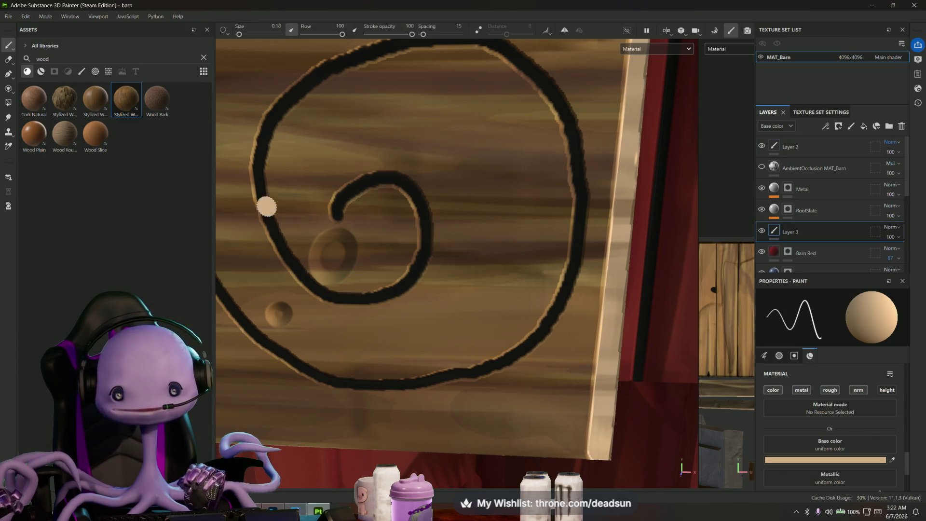
- Highlight the spiral's inner curve and its outer curve from the left edge to the top
{"action": "left_click_drag", "start_coordinate": [341, 219], "coordinate": [390, 189]}
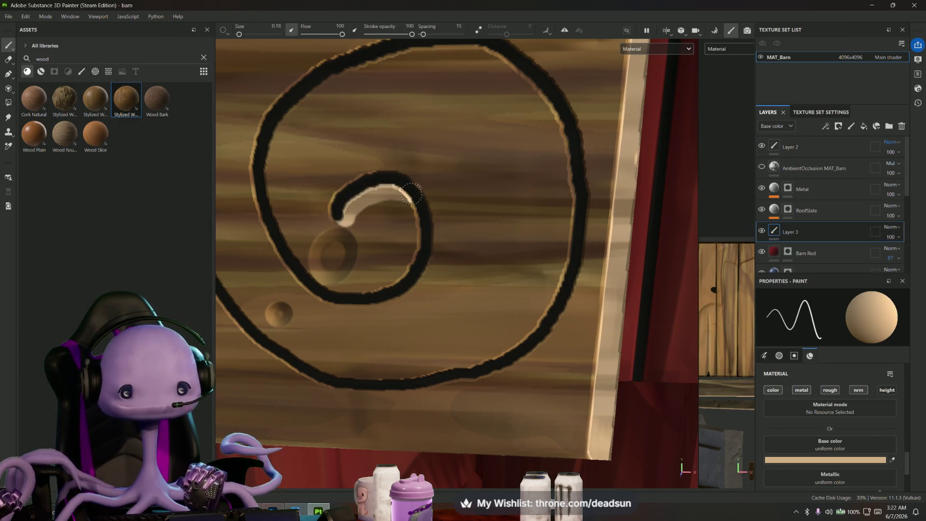
{"action": "mouse_move", "coordinate": [266, 189]}
{"action": "left_mouse_down"}
{"action": "mouse_move", "coordinate": [371, 65]}
{"action": "mouse_move", "coordinate": [515, 69]}
{"action": "left_mouse_up"}
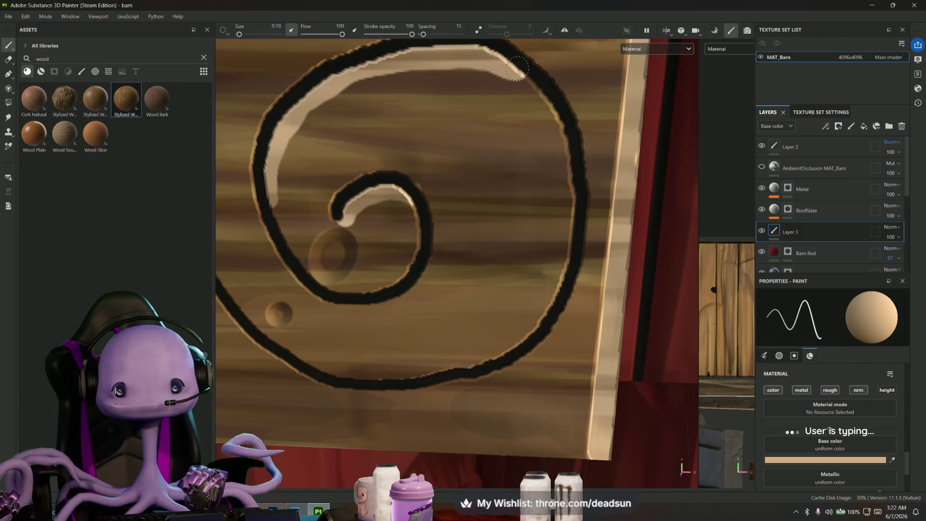
{"action": "scroll", "coordinate": [515, 228], "scroll_direction": "down", "scroll_amount": 2}
{"action": "scroll", "coordinate": [515, 227], "scroll_direction": "down", "scroll_amount": 2}
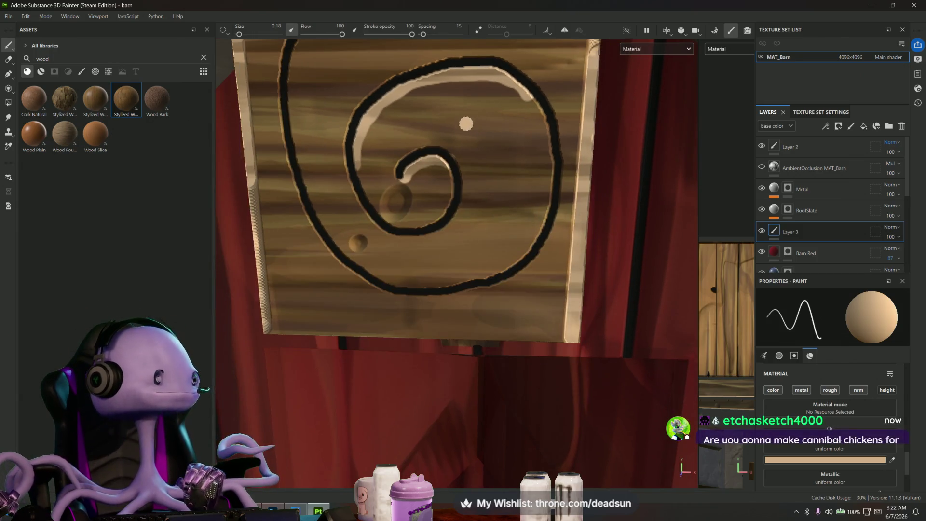
{"action": "scroll", "coordinate": [515, 228], "scroll_direction": "down", "scroll_amount": 2}
{"action": "mouse_move", "coordinate": [515, 228]}
{"action": "left_mouse_down", "text": "alt"}
{"action": "mouse_move", "coordinate": [523, 241]}
{"action": "mouse_move", "coordinate": [545, 213]}
{"action": "mouse_move", "coordinate": [507, 181]}
{"action": "left_mouse_up", "text": "alt"}
{"action": "scroll", "coordinate": [455, 110], "scroll_direction": "down", "scroll_amount": 2}
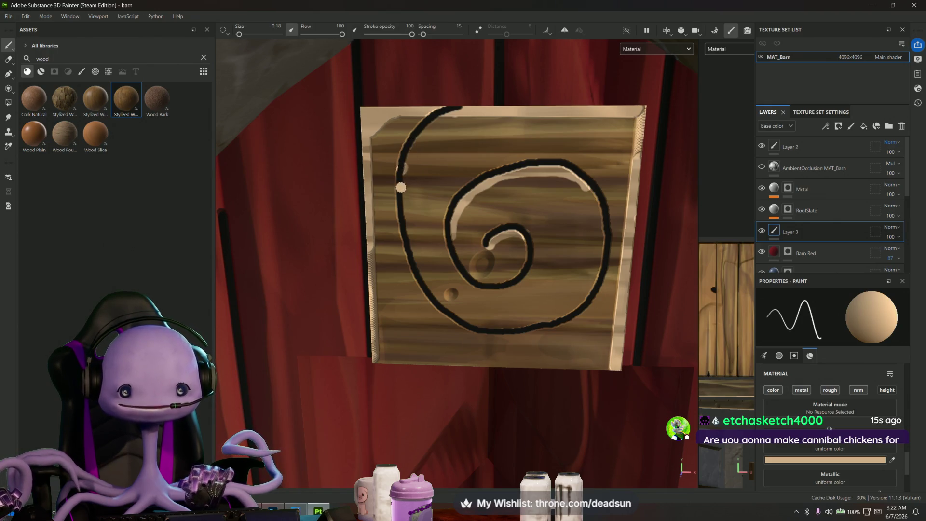
{"action": "scroll", "coordinate": [403, 170], "scroll_direction": "up", "scroll_amount": 2}
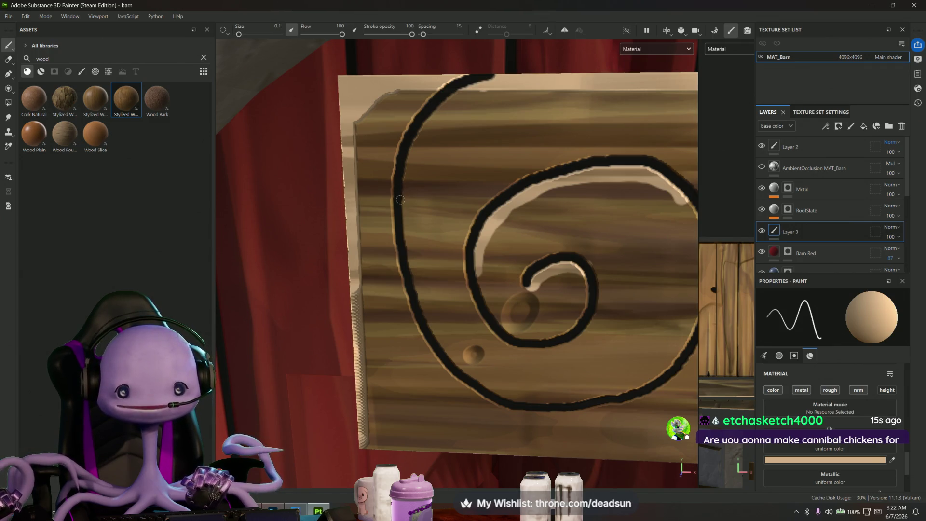
- Brush light tan streaks along the spiral's left edge and its inner edge
{"action": "left_click_drag", "start_coordinate": [405, 154], "coordinate": [469, 89]}
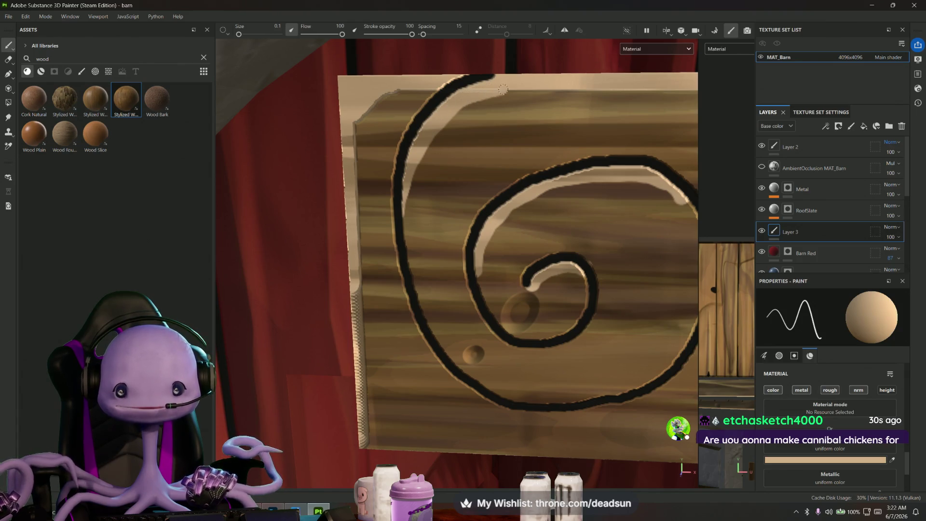
{"action": "scroll", "coordinate": [539, 84], "scroll_direction": "down", "scroll_amount": 5}
{"action": "scroll", "coordinate": [444, 204], "scroll_direction": "up", "scroll_amount": 5}
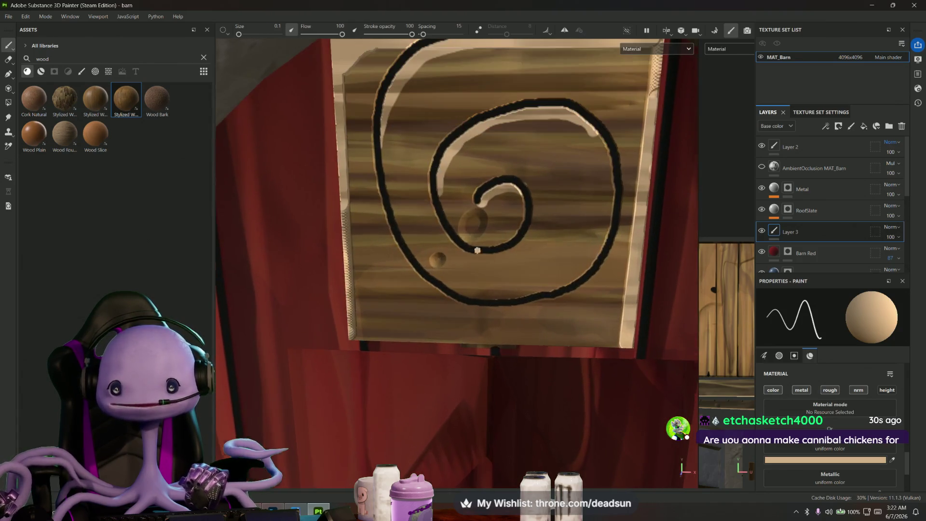
{"action": "scroll", "coordinate": [445, 203], "scroll_direction": "up", "scroll_amount": 3}
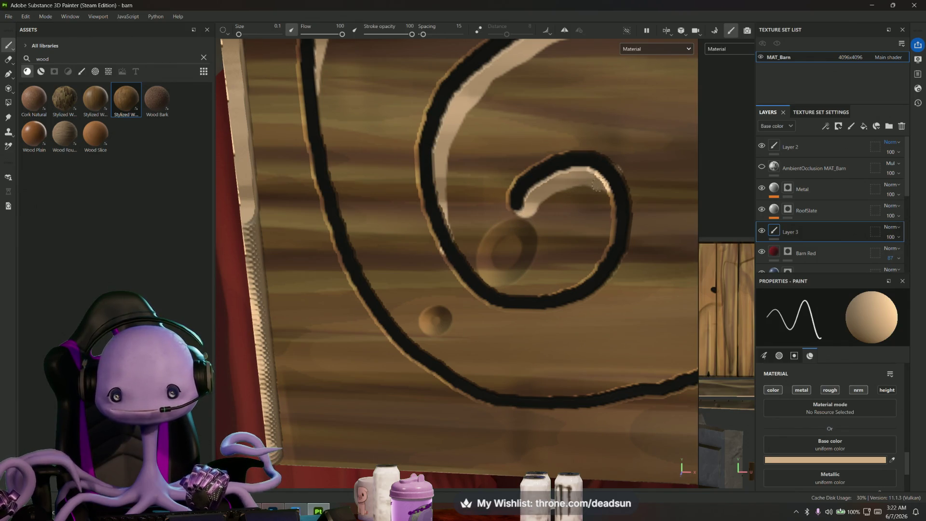
{"action": "scroll", "coordinate": [617, 244], "scroll_direction": "down", "scroll_amount": 3}
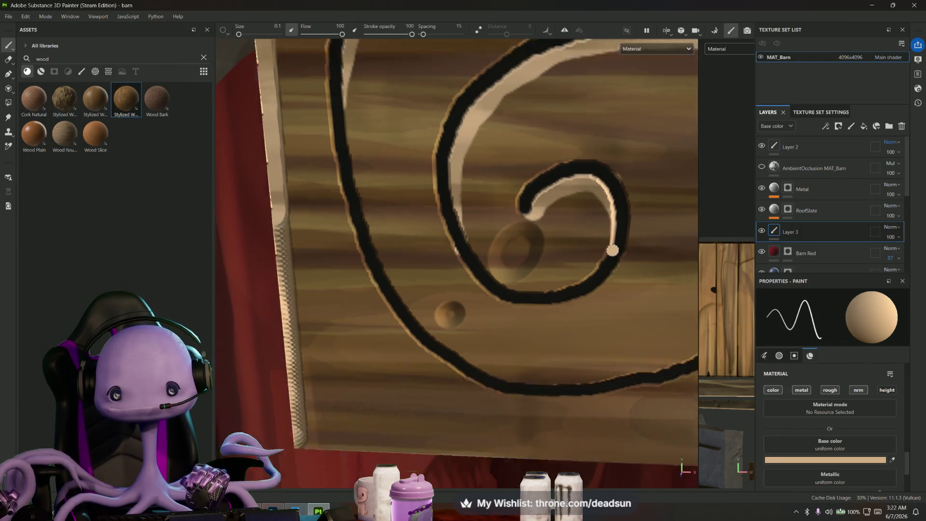
{"action": "scroll", "coordinate": [616, 244], "scroll_direction": "down", "scroll_amount": 3}
{"action": "scroll", "coordinate": [492, 200], "scroll_direction": "up", "scroll_amount": 2}
{"action": "scroll", "coordinate": [493, 200], "scroll_direction": "up", "scroll_amount": 3}
{"action": "scroll", "coordinate": [493, 201], "scroll_direction": "up", "scroll_amount": 2}
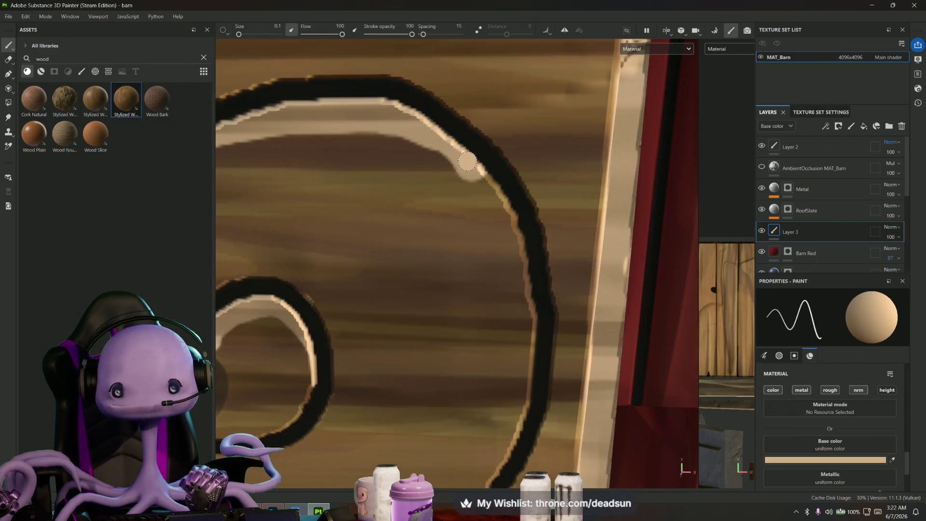
{"action": "left_click_drag", "start_coordinate": [488, 182], "coordinate": [517, 219]}
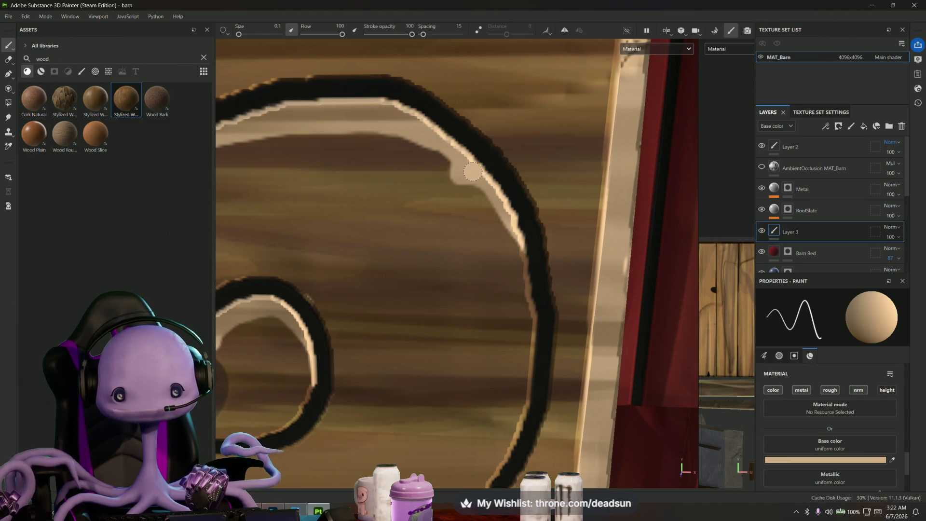
{"action": "scroll", "coordinate": [472, 171], "scroll_direction": "down", "scroll_amount": 3}
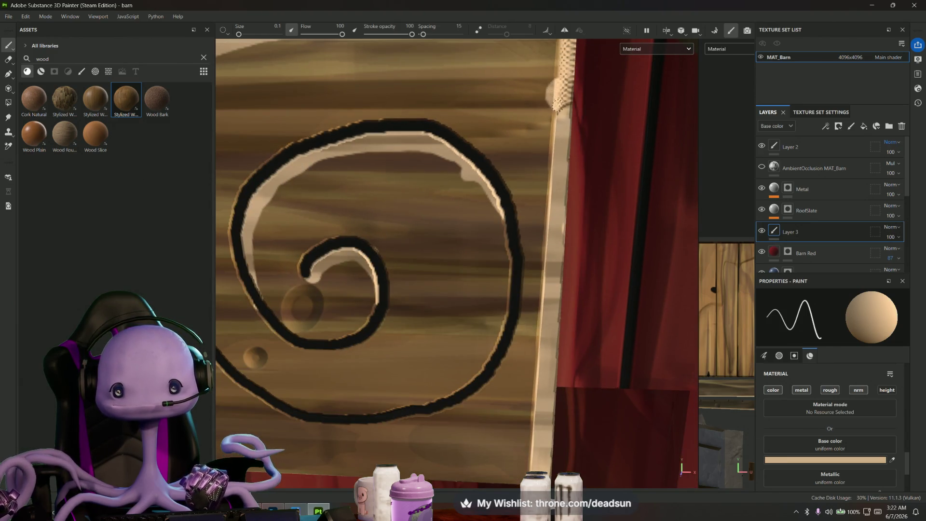
{"action": "scroll", "coordinate": [561, 129], "scroll_direction": "down", "scroll_amount": 2}
{"action": "scroll", "coordinate": [561, 128], "scroll_direction": "down", "scroll_amount": 1}
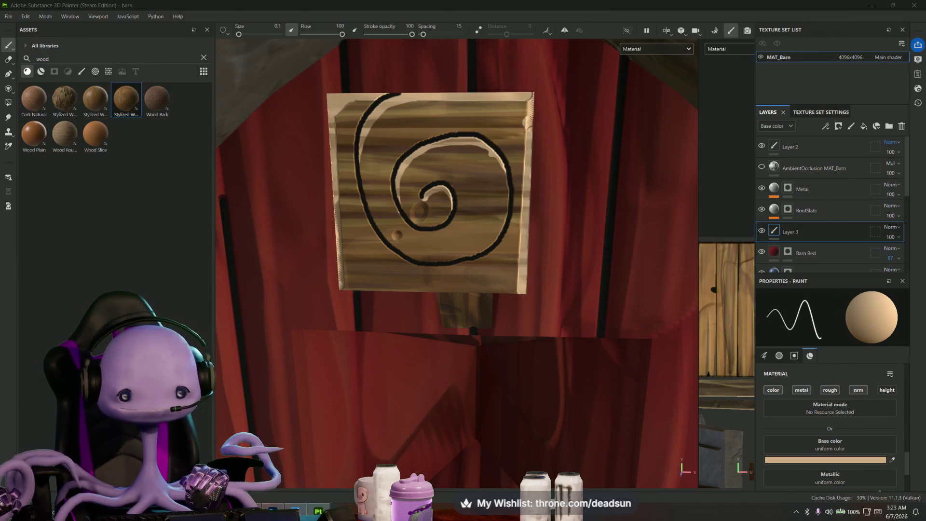
- Paint a straight Shift-stroke highlight along the left edge of the spiral sign box
{"action": "left_click_drag", "start_coordinate": [354, 288], "coordinate": [338, 291], "text": "alt"}
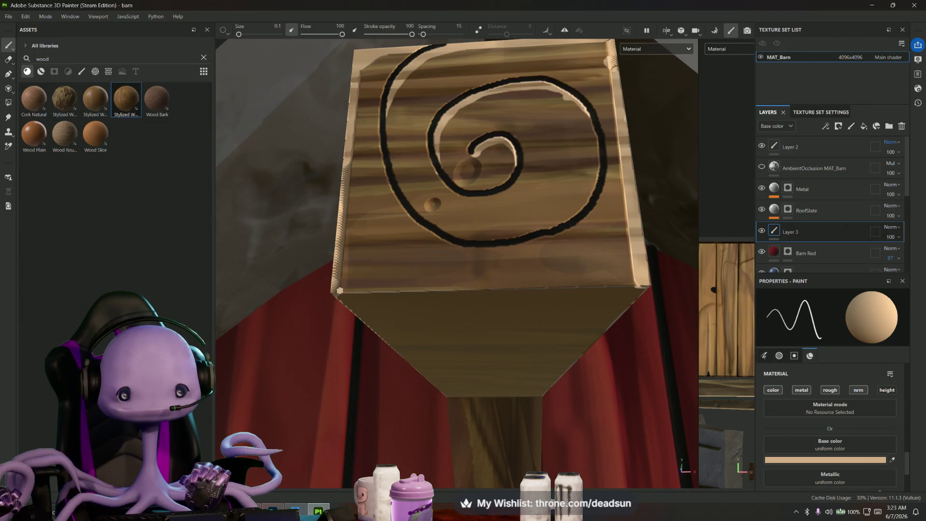
{"action": "key", "text": "shift"}
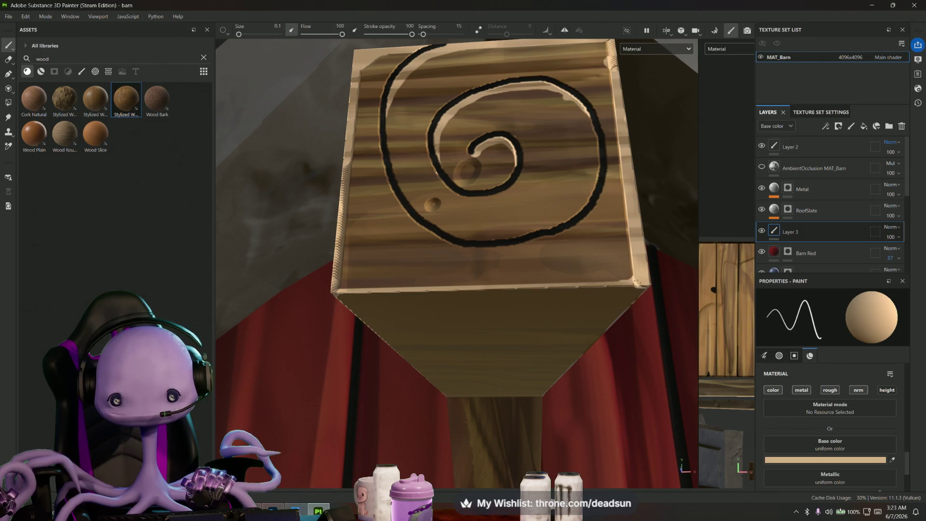
{"action": "left_click_drag", "start_coordinate": [392, 281], "coordinate": [365, 317], "text": "alt+shift"}
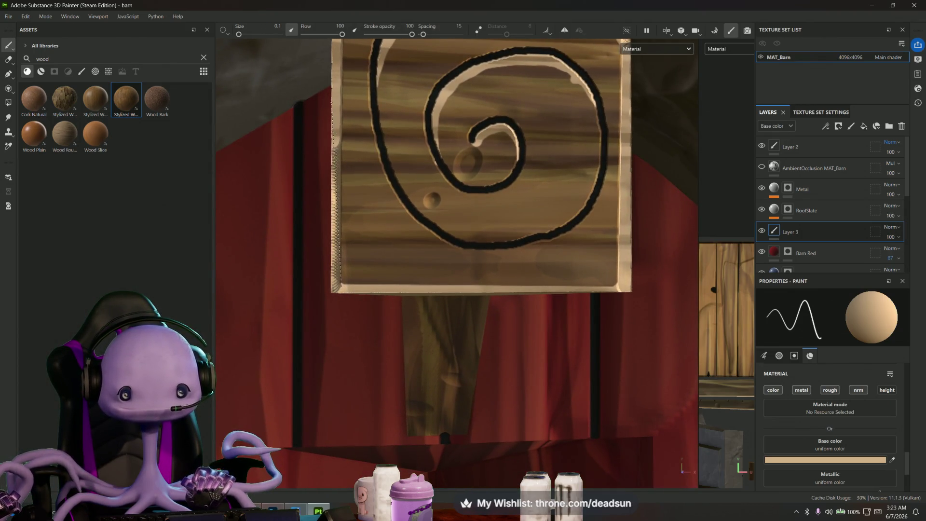
{"action": "left_click", "coordinate": [340, 105], "text": "shift"}
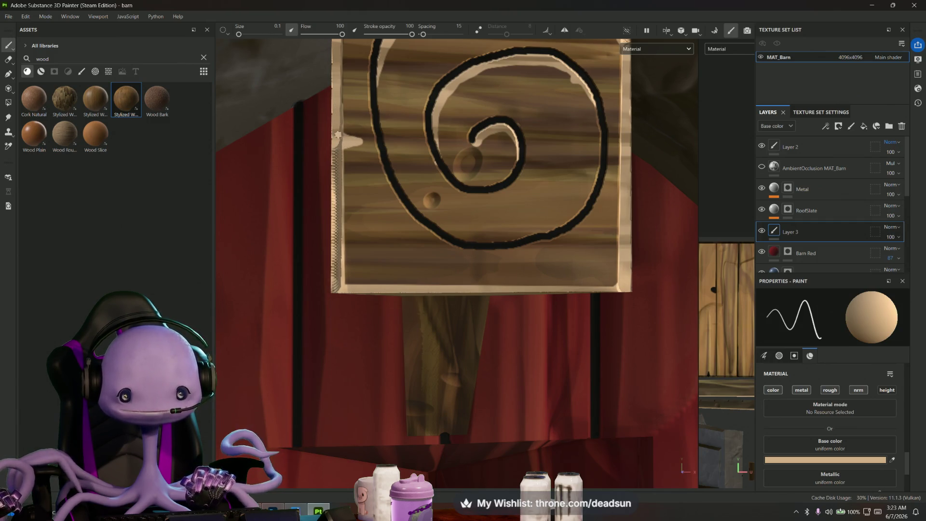
{"action": "middle_click_drag", "start_coordinate": [341, 115], "coordinate": [372, 266], "text": "alt"}
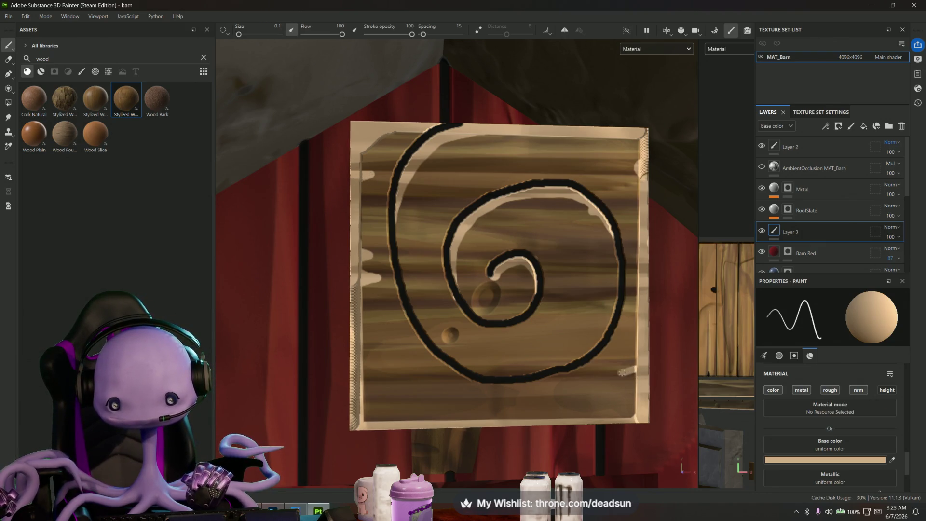
{"action": "scroll", "coordinate": [637, 372], "scroll_direction": "down", "scroll_amount": 5}
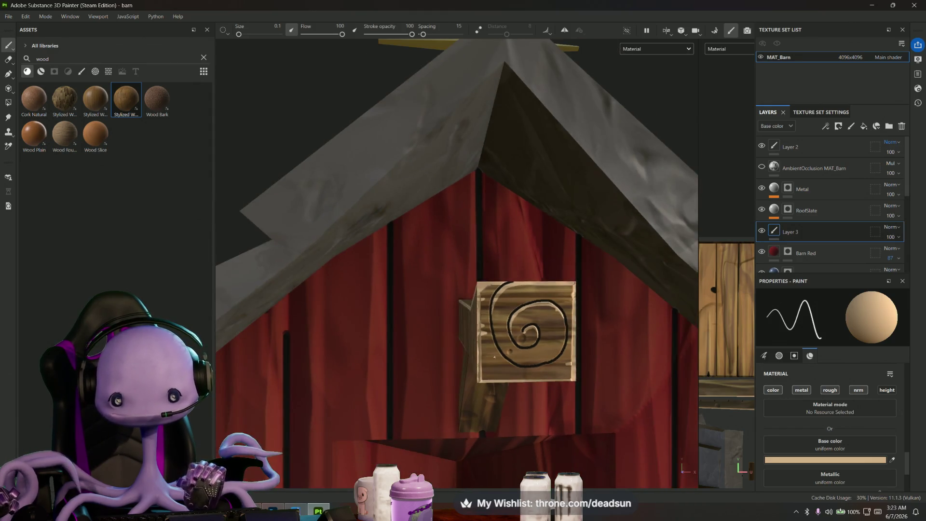
- Orbit around the barn to inspect the sign, beam, roof and door
{"action": "left_click_drag", "start_coordinate": [637, 372], "coordinate": [367, 351], "text": "alt"}
{"action": "mouse_move", "coordinate": [565, 378]}
{"action": "left_mouse_down", "text": "alt"}
{"action": "mouse_move", "coordinate": [424, 304]}
{"action": "mouse_move", "coordinate": [542, 335]}
{"action": "mouse_move", "coordinate": [424, 326]}
{"action": "mouse_move", "coordinate": [450, 347]}
{"action": "mouse_move", "coordinate": [492, 304]}
{"action": "mouse_move", "coordinate": [426, 288]}
{"action": "left_mouse_up", "text": "alt"}
{"action": "scroll", "coordinate": [451, 347], "scroll_direction": "down", "scroll_amount": 3}
{"action": "scroll", "coordinate": [492, 304], "scroll_direction": "up", "scroll_amount": 2}
{"action": "scroll", "coordinate": [449, 297], "scroll_direction": "down", "scroll_amount": 3}
{"action": "scroll", "coordinate": [425, 288], "scroll_direction": "up", "scroll_amount": 3}
{"action": "scroll", "coordinate": [427, 288], "scroll_direction": "down", "scroll_amount": 2}
{"action": "left_click_drag", "start_coordinate": [496, 268], "coordinate": [352, 268], "text": "alt"}
{"action": "scroll", "coordinate": [323, 295], "scroll_direction": "up", "scroll_amount": 3}
{"action": "left_click_drag", "start_coordinate": [323, 296], "coordinate": [321, 306], "text": "alt"}
{"action": "scroll", "coordinate": [321, 306], "scroll_direction": "up", "scroll_amount": 3}
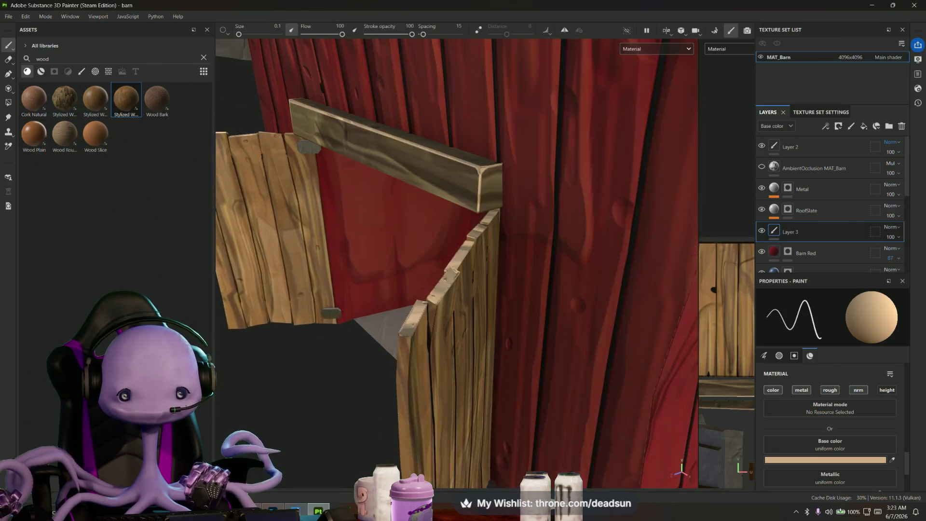
{"action": "scroll", "coordinate": [321, 306], "scroll_direction": "up", "scroll_amount": 2}
{"action": "scroll", "coordinate": [496, 320], "scroll_direction": "down", "scroll_amount": 2}
{"action": "scroll", "coordinate": [496, 321], "scroll_direction": "up", "scroll_amount": 3}
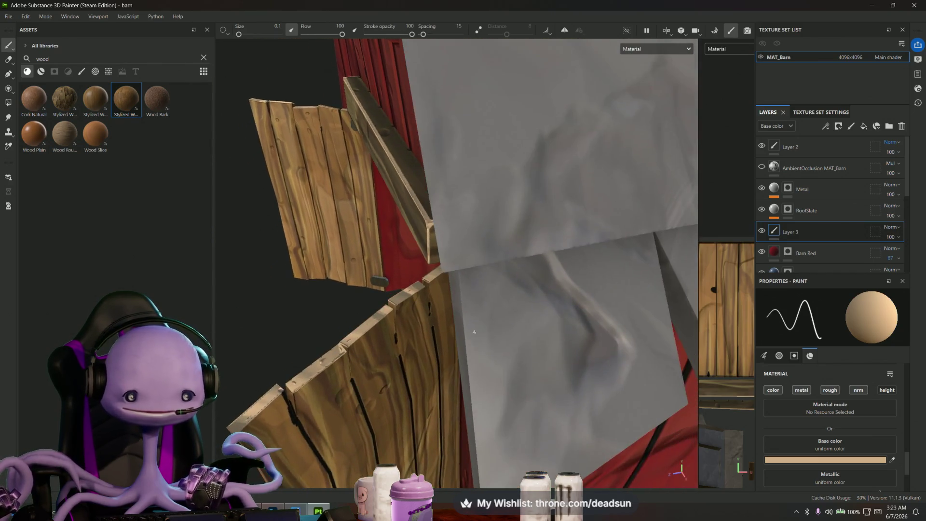
{"action": "scroll", "coordinate": [434, 269], "scroll_direction": "down", "scroll_amount": 3}
{"action": "left_click_drag", "start_coordinate": [434, 268], "coordinate": [463, 290], "text": "alt"}
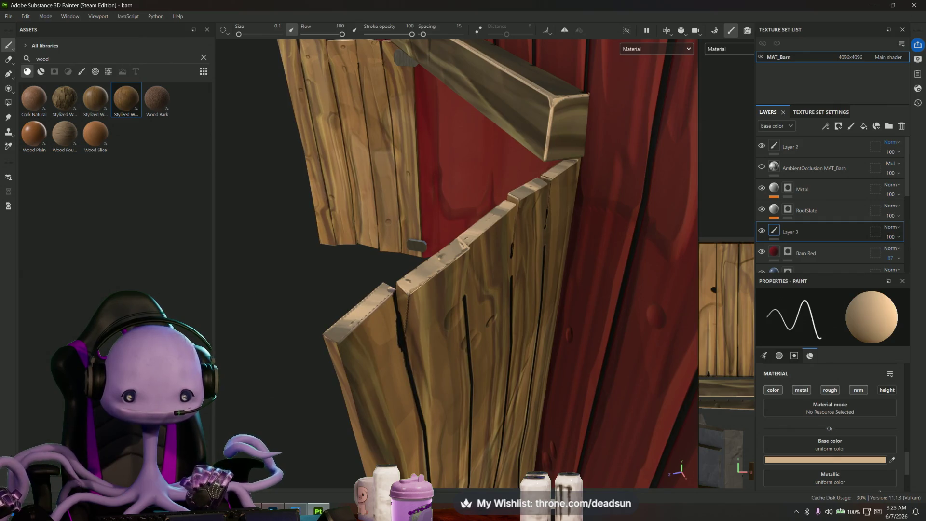
{"action": "left_click_drag", "start_coordinate": [463, 289], "coordinate": [507, 290], "text": "alt"}
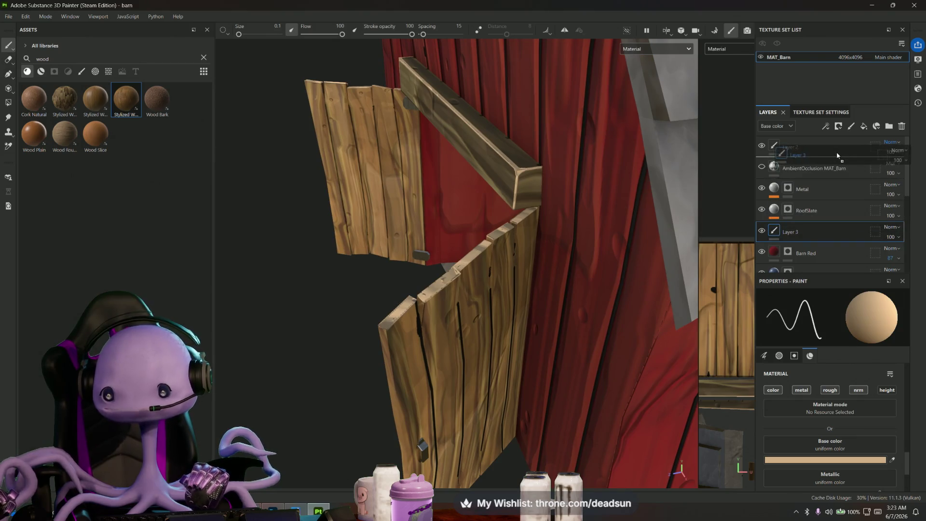
- Drag Layer 3 up to sit directly under Layer 2 and pull back to the whole barn
{"action": "left_click_drag", "start_coordinate": [849, 250], "coordinate": [829, 168]}
{"action": "mouse_move", "coordinate": [405, 303]}
{"action": "left_mouse_down", "text": "alt"}
{"action": "mouse_move", "coordinate": [447, 329]}
{"action": "mouse_move", "coordinate": [367, 228]}
{"action": "left_mouse_up", "text": "alt"}
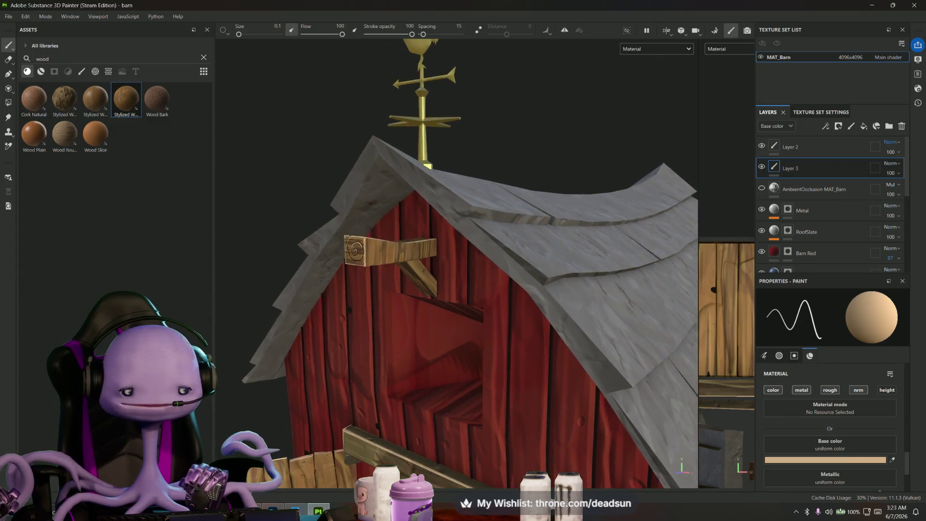
{"action": "scroll", "coordinate": [367, 229], "scroll_direction": "up", "scroll_amount": 5}
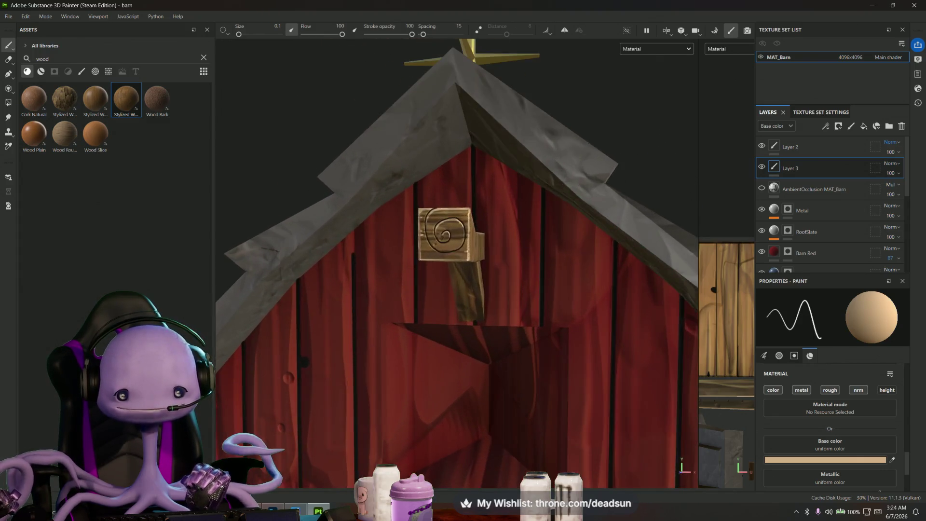
{"action": "scroll", "coordinate": [469, 227], "scroll_direction": "up", "scroll_amount": 2}
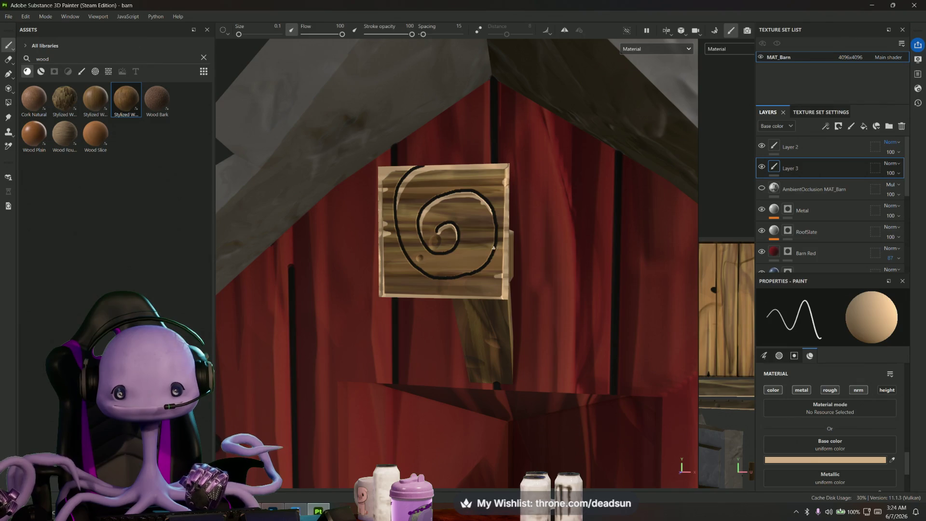
{"action": "scroll", "coordinate": [478, 289], "scroll_direction": "up", "scroll_amount": 1}
{"action": "scroll", "coordinate": [478, 289], "scroll_direction": "down", "scroll_amount": 3}
{"action": "scroll", "coordinate": [477, 289], "scroll_direction": "down", "scroll_amount": 3}
{"action": "scroll", "coordinate": [477, 290], "scroll_direction": "down", "scroll_amount": 1}
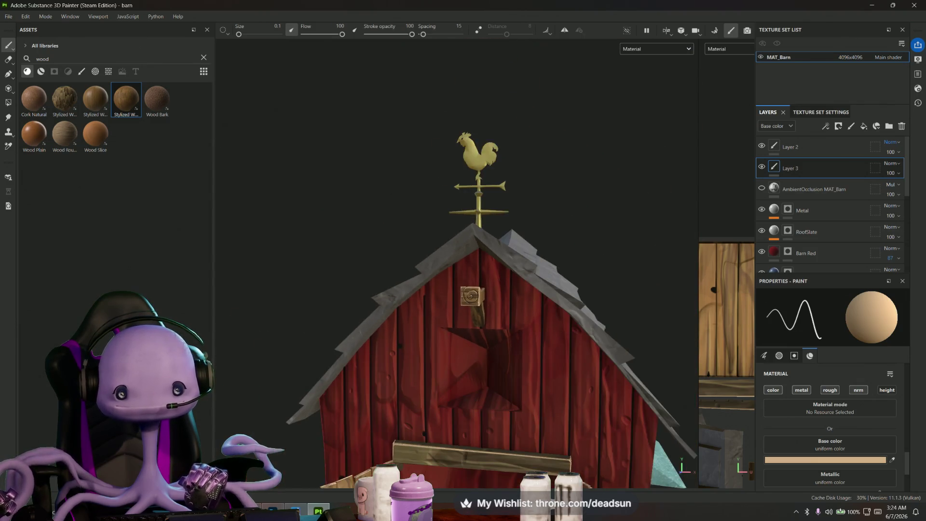
- Look over the barn roof and sides, then Alt-Tab back to the Discord fan-art window
{"action": "left_click_drag", "start_coordinate": [478, 290], "coordinate": [506, 239], "text": "alt"}
{"action": "scroll", "coordinate": [478, 289], "scroll_direction": "down", "scroll_amount": 5}
{"action": "scroll", "coordinate": [478, 289], "scroll_direction": "down", "scroll_amount": 1}
{"action": "scroll", "coordinate": [477, 290], "scroll_direction": "up", "scroll_amount": 4}
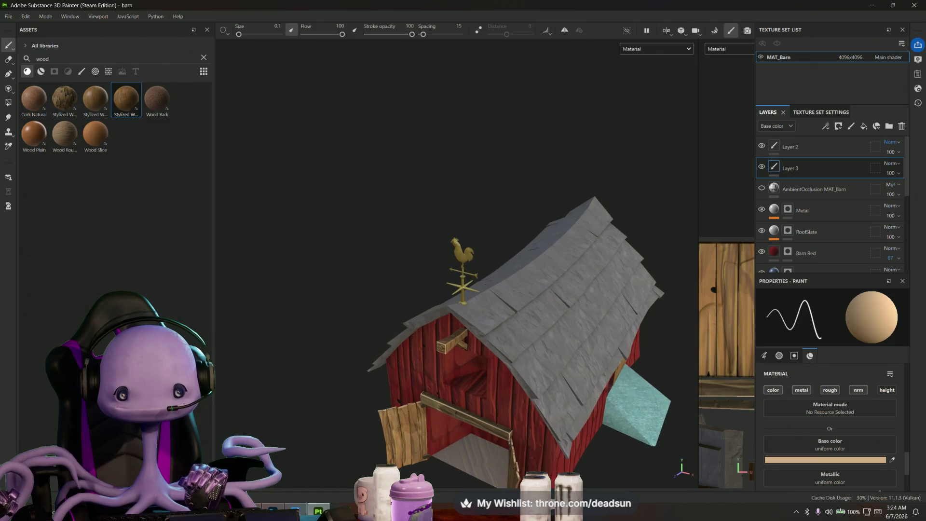
{"action": "mouse_move", "coordinate": [477, 289]}
{"action": "left_mouse_down", "text": "alt"}
{"action": "mouse_move", "coordinate": [398, 243]}
{"action": "mouse_move", "coordinate": [522, 276]}
{"action": "mouse_move", "coordinate": [501, 246]}
{"action": "mouse_move", "coordinate": [452, 354]}
{"action": "left_mouse_up", "text": "alt"}
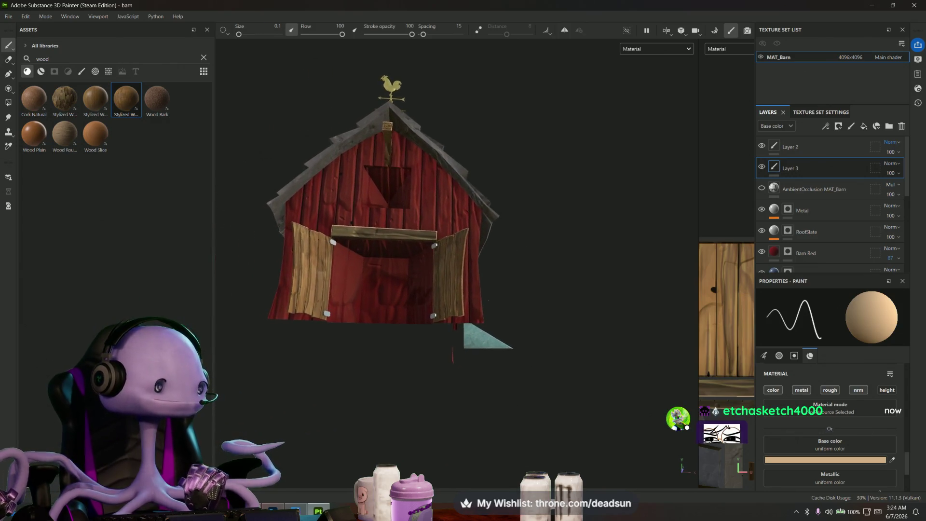
{"action": "scroll", "coordinate": [501, 306], "scroll_direction": "up", "scroll_amount": 2}
{"action": "mouse_move", "coordinate": [477, 304]}
{"action": "left_mouse_down", "text": "alt"}
{"action": "mouse_move", "coordinate": [501, 306]}
{"action": "mouse_move", "coordinate": [493, 327]}
{"action": "left_mouse_up", "text": "alt"}
{"action": "scroll", "coordinate": [501, 306], "scroll_direction": "up", "scroll_amount": 1}
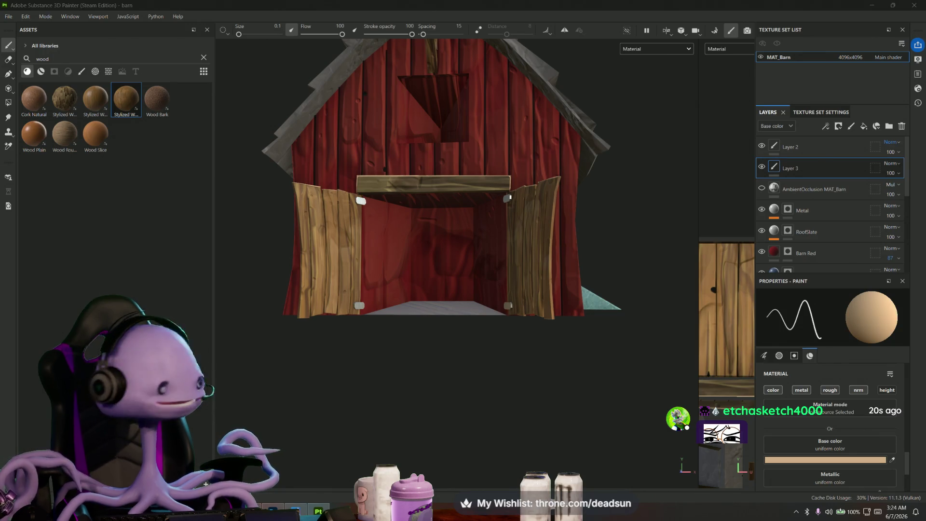
{"action": "key", "text": "alt+Tab"}
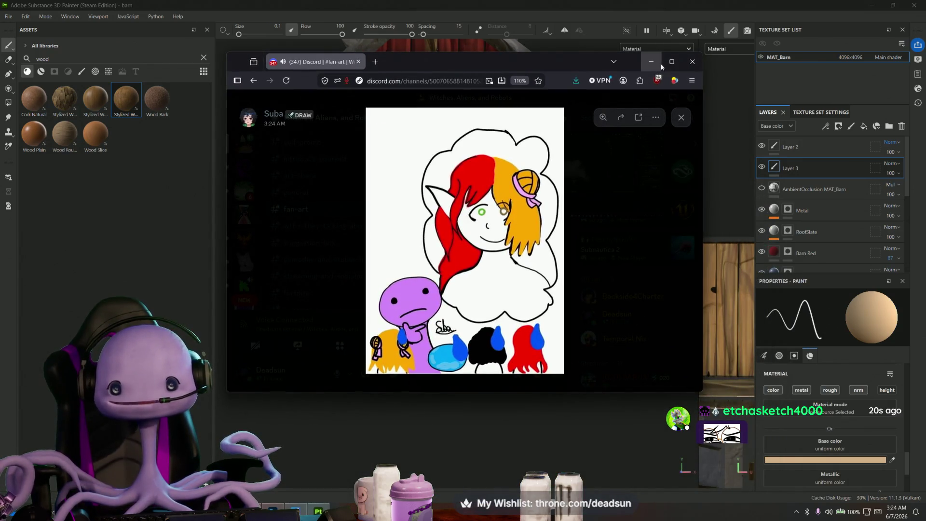
- Maximize the browser to view the fan art full size, then minimize it to return to the barn
{"action": "left_click", "coordinate": [671, 61]}
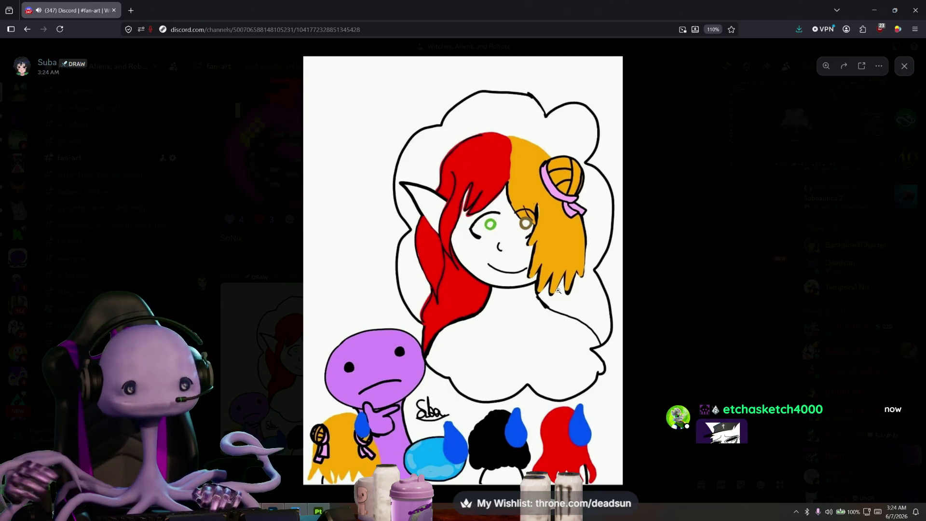
{"action": "key", "text": "super+Down"}
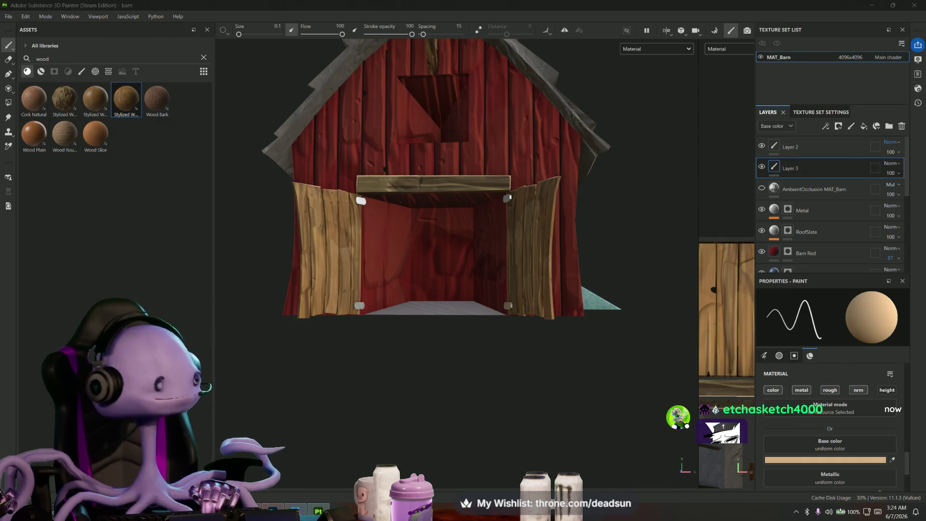
{"action": "scroll", "coordinate": [516, 308], "scroll_direction": "up", "scroll_amount": 3}
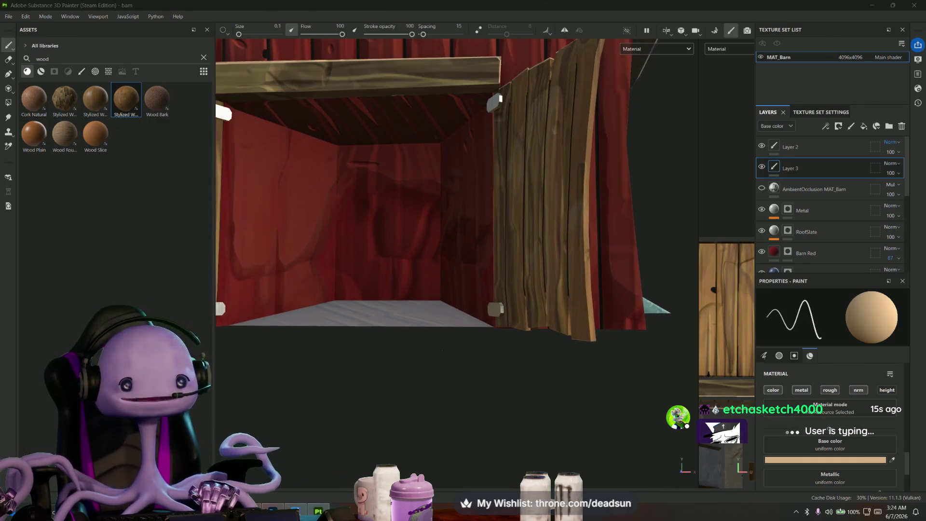
- Orbit back to the barn's front wall to close in on the door's metal hinge plate
{"action": "left_click_drag", "start_coordinate": [392, 313], "coordinate": [405, 353], "text": "alt"}
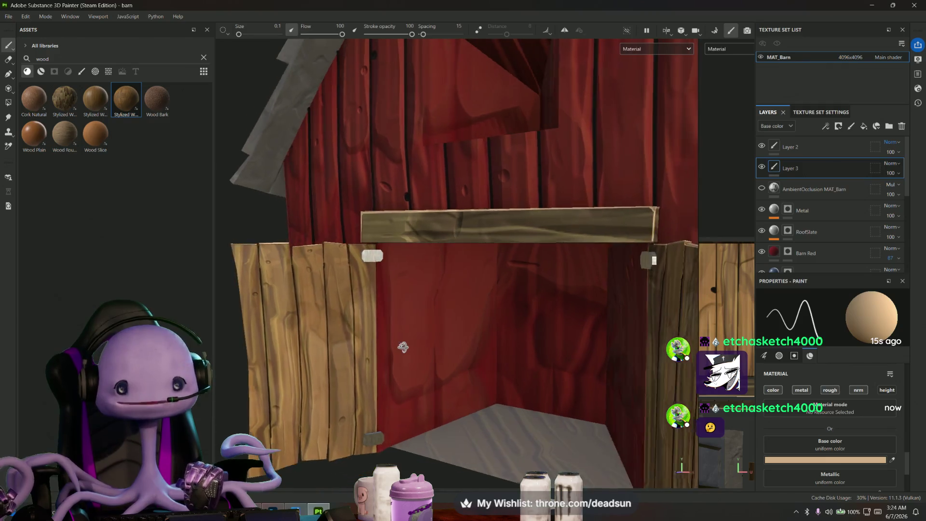
{"action": "scroll", "coordinate": [391, 313], "scroll_direction": "up", "scroll_amount": 3}
{"action": "scroll", "coordinate": [391, 312], "scroll_direction": "up", "scroll_amount": 2}
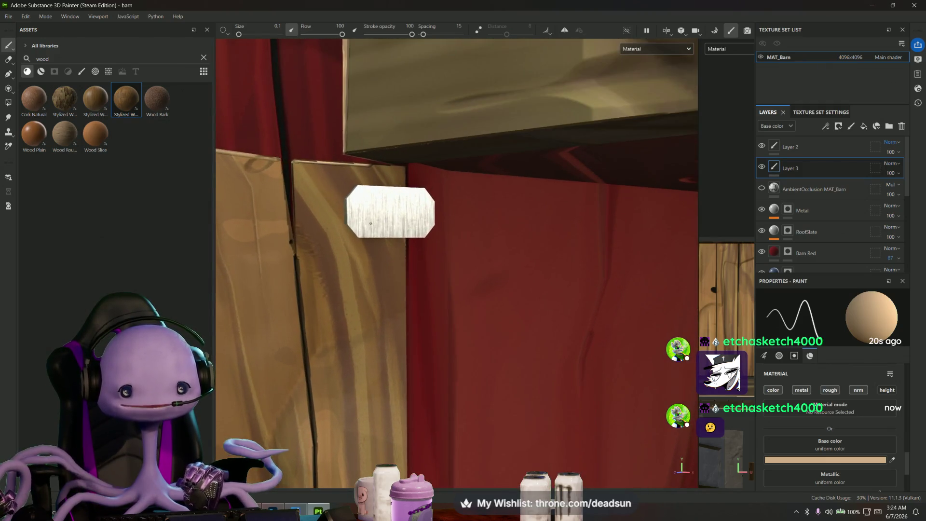
{"action": "scroll", "coordinate": [391, 313], "scroll_direction": "up", "scroll_amount": 2}
{"action": "scroll", "coordinate": [390, 311], "scroll_direction": "up", "scroll_amount": 2}
{"action": "scroll", "coordinate": [370, 283], "scroll_direction": "up", "scroll_amount": 1}
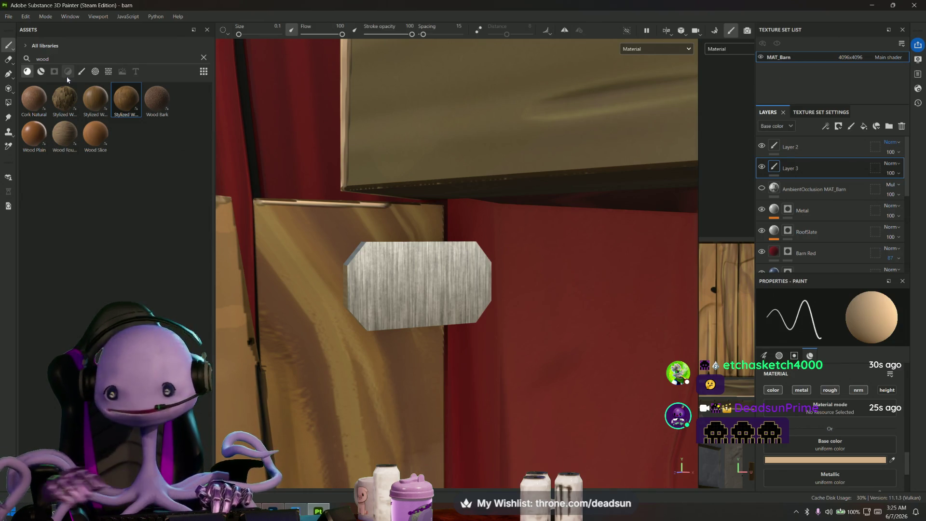
- Set the base colour to near-black 090908 and the brush size to 1.2
{"action": "left_click", "coordinate": [835, 460]}
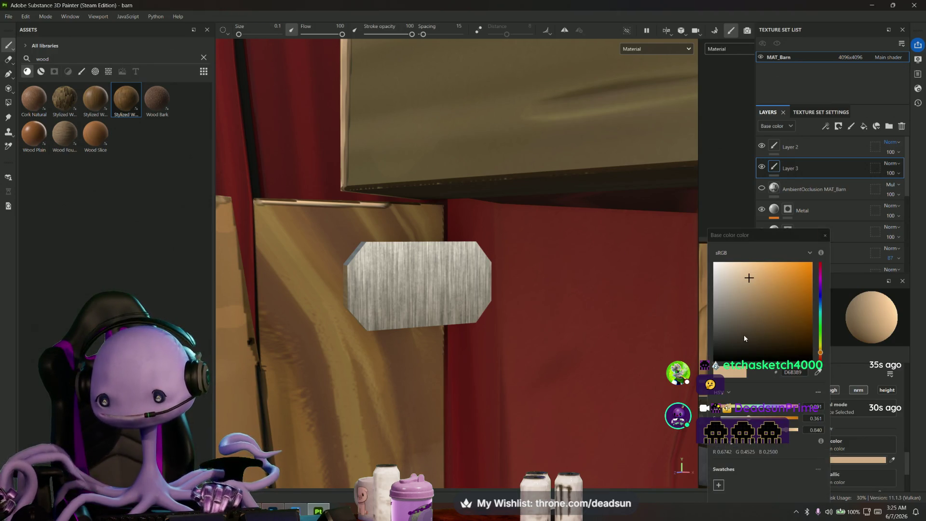
{"action": "left_click", "coordinate": [733, 356]}
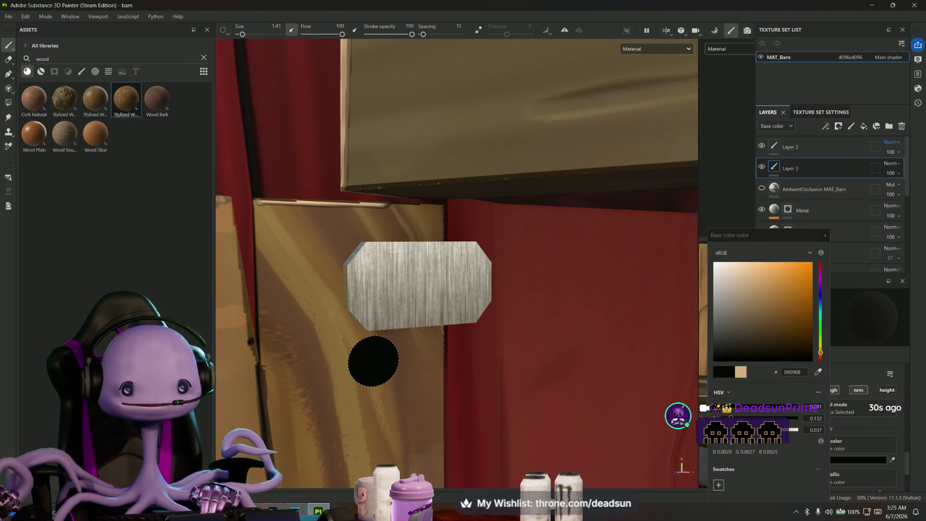
{"action": "left_click_drag", "start_coordinate": [241, 34], "coordinate": [239, 34]}
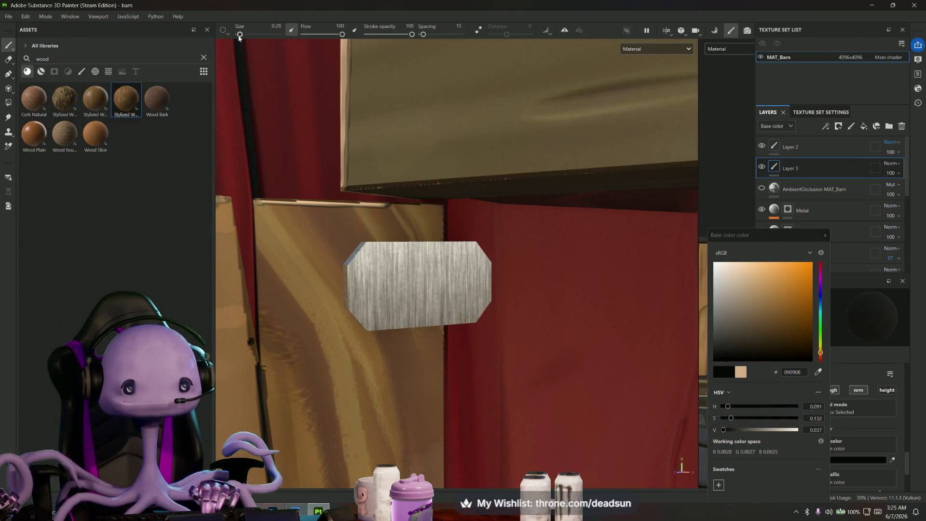
{"action": "left_click_drag", "start_coordinate": [242, 34], "coordinate": [244, 34]}
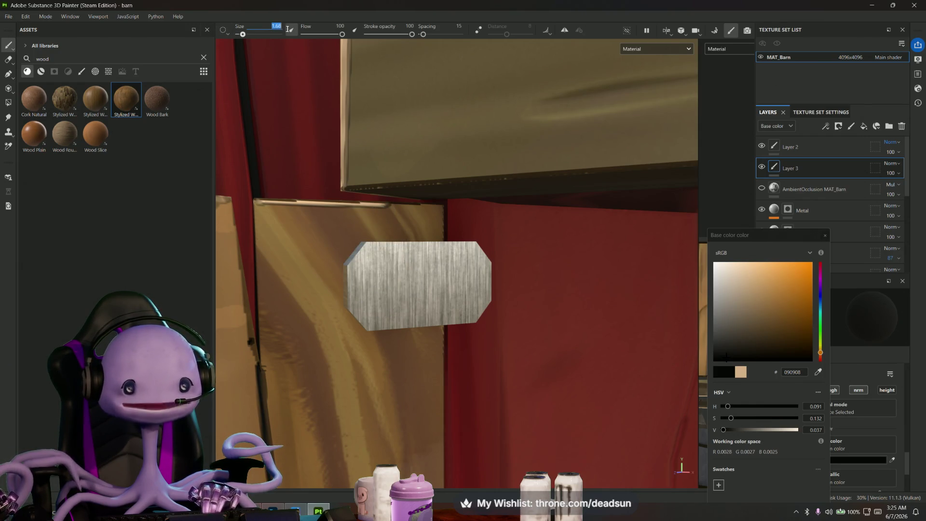
{"action": "type", "text": "1"}
{"action": "key", "text": "Return"}
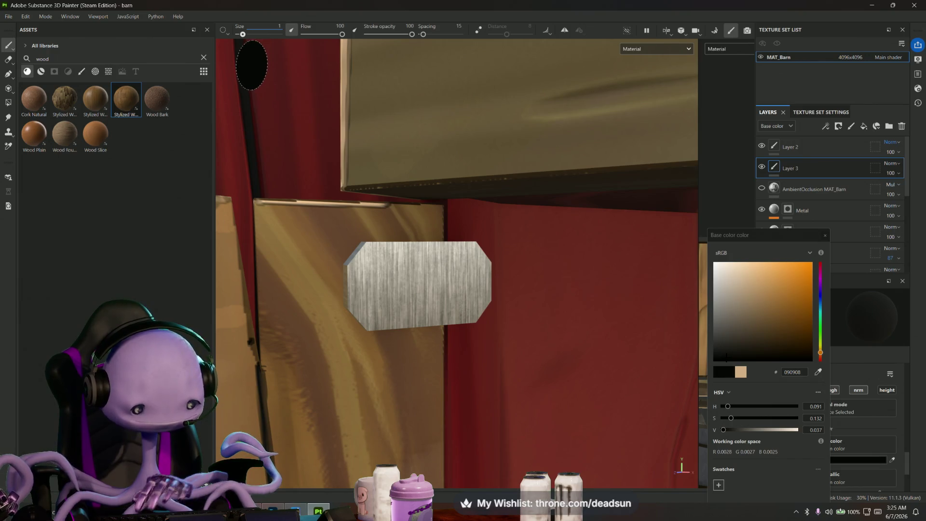
{"action": "key", "text": "bracketright"}
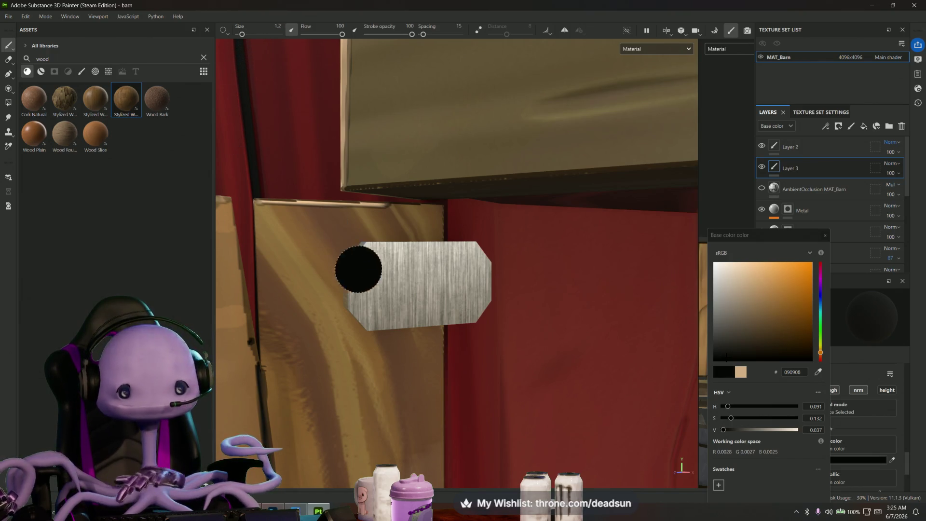
- Dot two black bolt holes onto each hinge plate, orbiting between the door plates
{"action": "left_click", "coordinate": [384, 285]}
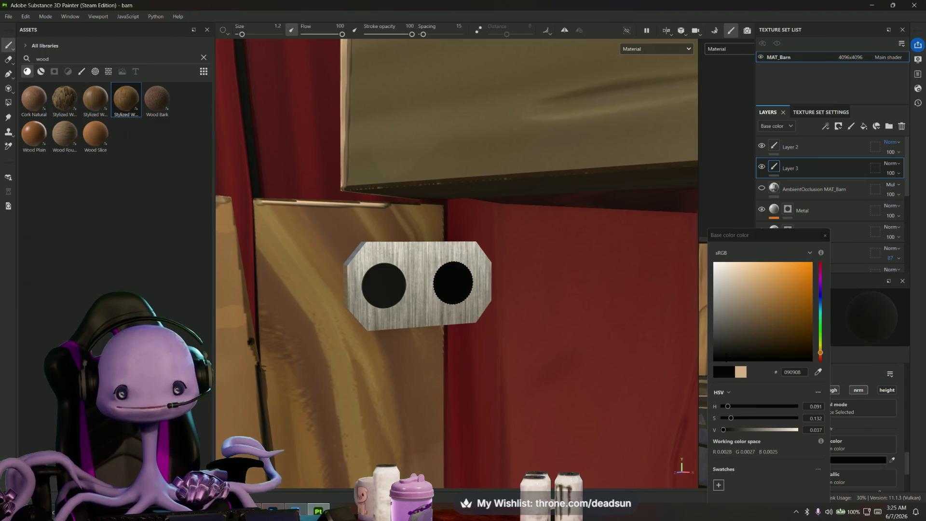
{"action": "scroll", "coordinate": [458, 282], "scroll_direction": "down", "scroll_amount": 3}
{"action": "mouse_move", "coordinate": [457, 282]}
{"action": "left_mouse_down", "text": "alt"}
{"action": "mouse_move", "coordinate": [372, 407]}
{"action": "mouse_move", "coordinate": [309, 21]}
{"action": "mouse_move", "coordinate": [376, 217]}
{"action": "left_mouse_up", "text": "alt"}
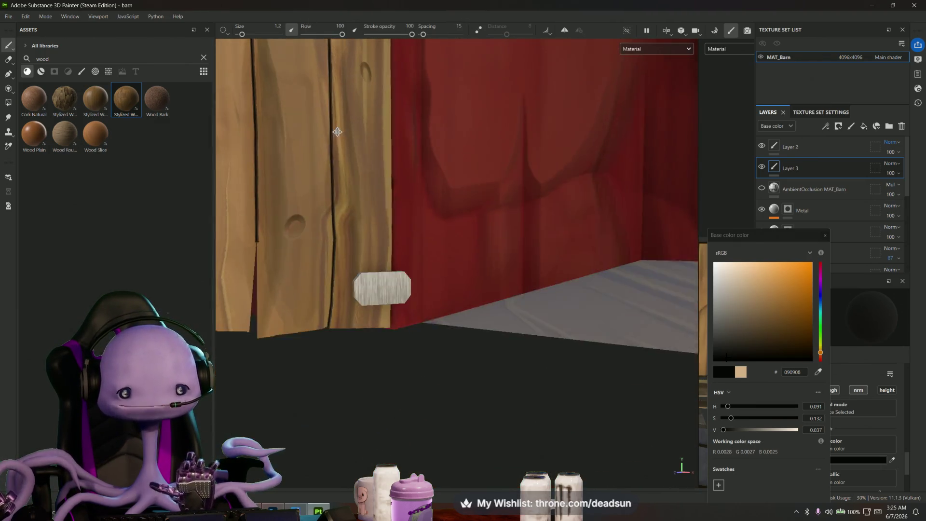
{"action": "scroll", "coordinate": [457, 282], "scroll_direction": "up", "scroll_amount": 5}
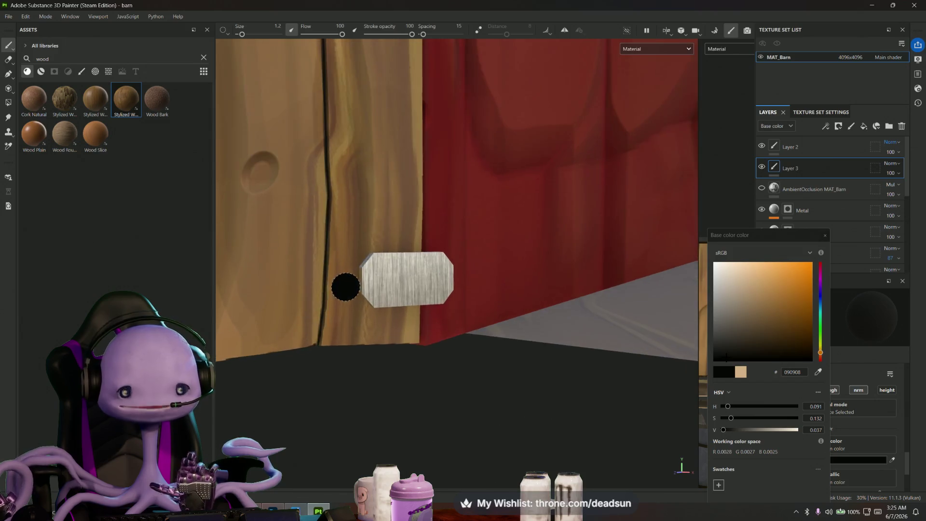
{"action": "left_click", "coordinate": [400, 267]}
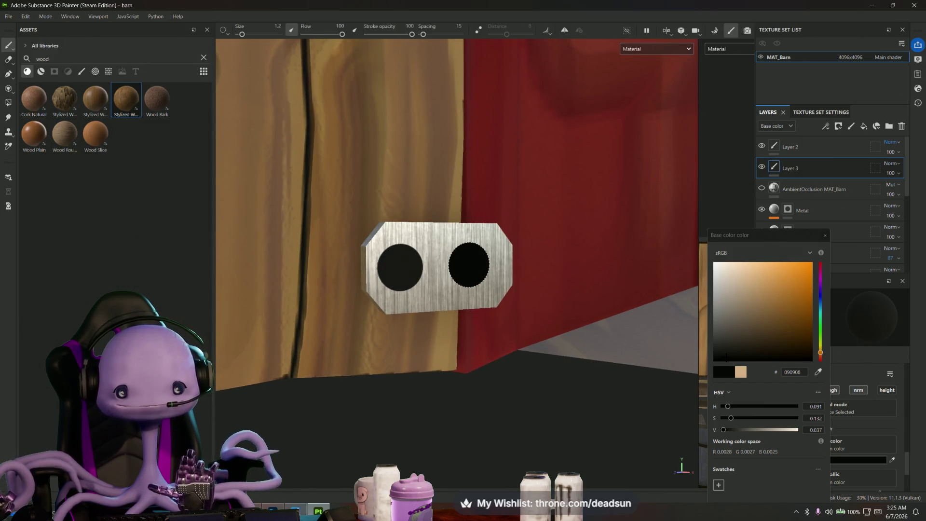
{"action": "scroll", "coordinate": [479, 263], "scroll_direction": "down", "scroll_amount": 2}
{"action": "scroll", "coordinate": [479, 264], "scroll_direction": "down", "scroll_amount": 3}
{"action": "mouse_move", "coordinate": [478, 264]}
{"action": "left_mouse_down", "text": "alt"}
{"action": "mouse_move", "coordinate": [458, 331]}
{"action": "mouse_move", "coordinate": [433, 270]}
{"action": "left_mouse_up", "text": "alt"}
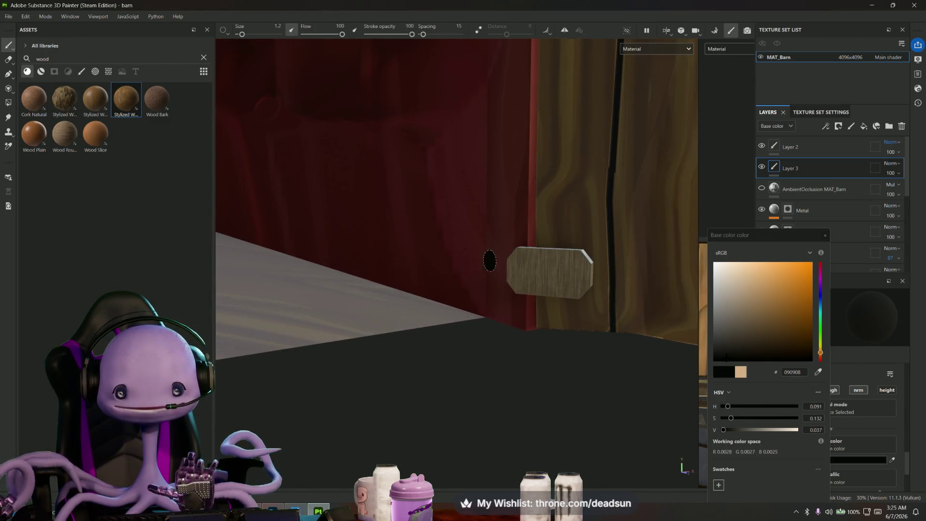
{"action": "left_click_drag", "start_coordinate": [434, 271], "coordinate": [253, 326], "text": "alt"}
{"action": "left_click", "coordinate": [341, 317]}
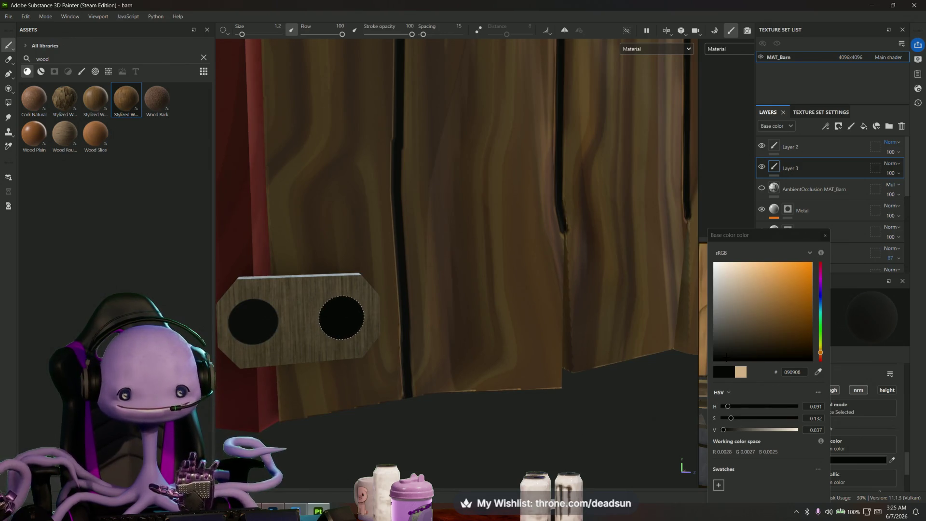
{"action": "mouse_move", "coordinate": [345, 316]}
{"action": "left_mouse_down", "text": "alt"}
{"action": "mouse_move", "coordinate": [339, 296]}
{"action": "mouse_move", "coordinate": [356, 313]}
{"action": "left_mouse_up", "text": "alt"}
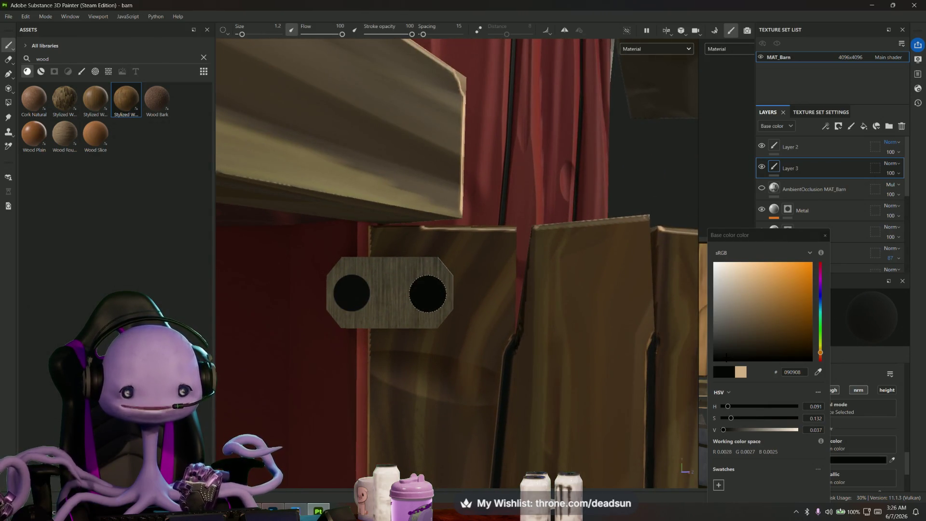
{"action": "left_click_drag", "start_coordinate": [427, 293], "coordinate": [428, 397], "text": "alt"}
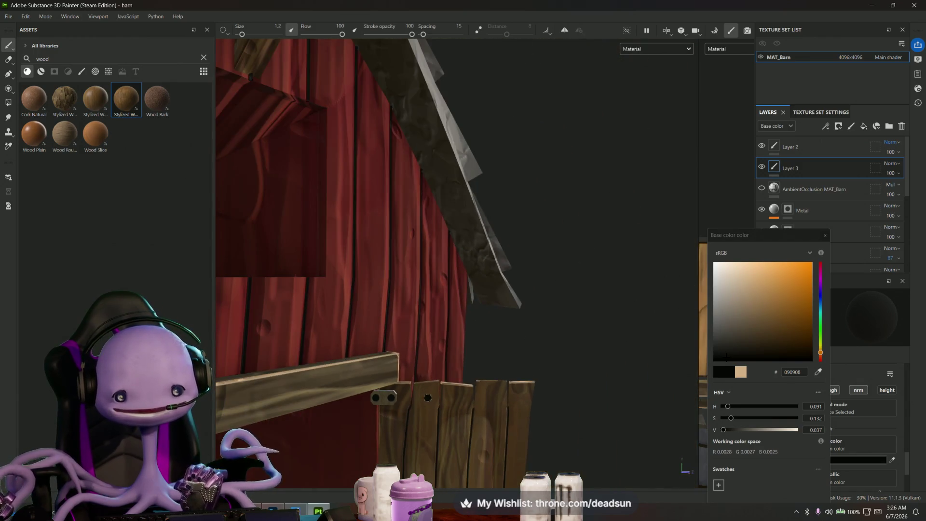
{"action": "scroll", "coordinate": [496, 341], "scroll_direction": "down", "scroll_amount": 5}
{"action": "scroll", "coordinate": [496, 341], "scroll_direction": "down", "scroll_amount": 4}
{"action": "scroll", "coordinate": [496, 341], "scroll_direction": "down", "scroll_amount": 2}
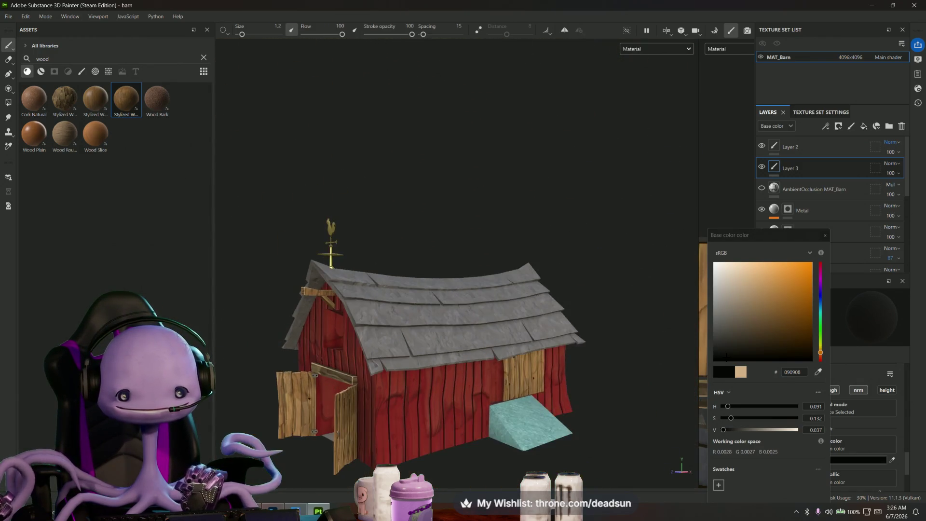
- Face the front doors and hinge plates close up, then clear the search to list brushes
{"action": "mouse_move", "coordinate": [352, 438]}
{"action": "left_mouse_down", "text": "alt"}
{"action": "mouse_move", "coordinate": [366, 436]}
{"action": "mouse_move", "coordinate": [320, 422]}
{"action": "mouse_move", "coordinate": [405, 422]}
{"action": "mouse_move", "coordinate": [374, 402]}
{"action": "left_mouse_up", "text": "alt"}
{"action": "scroll", "coordinate": [367, 435], "scroll_direction": "up", "scroll_amount": 4}
{"action": "scroll", "coordinate": [366, 436], "scroll_direction": "up", "scroll_amount": 2}
{"action": "scroll", "coordinate": [374, 402], "scroll_direction": "up", "scroll_amount": 2}
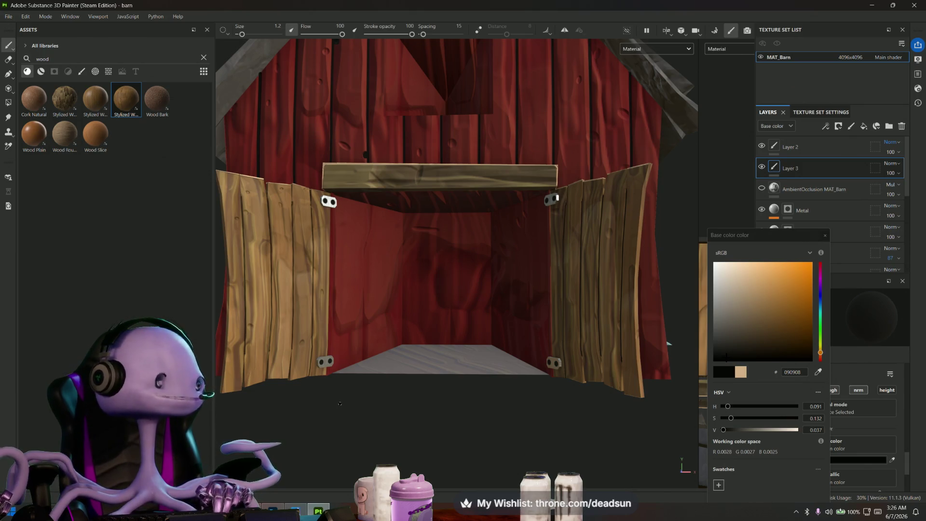
{"action": "left_click_drag", "start_coordinate": [315, 408], "coordinate": [402, 426], "text": "alt"}
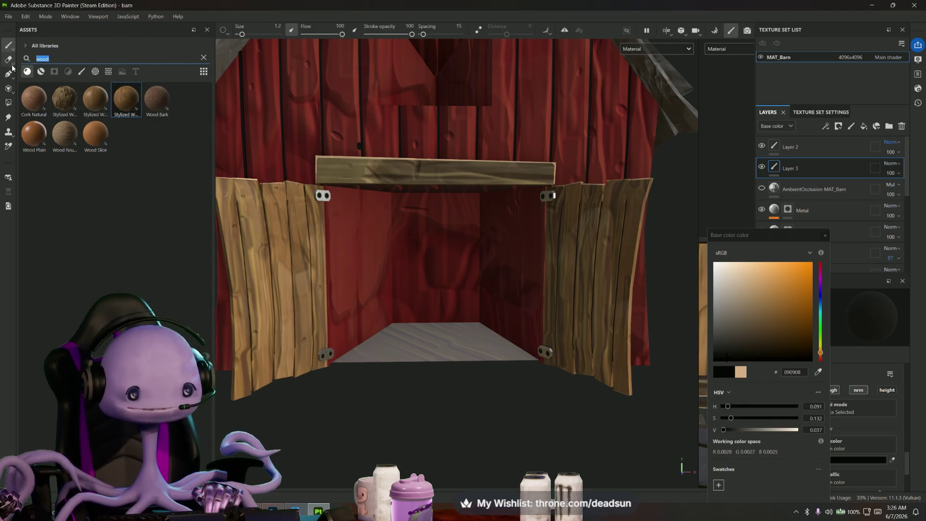
{"action": "key", "text": "BackSpace"}
{"action": "left_click", "coordinate": [81, 70]}
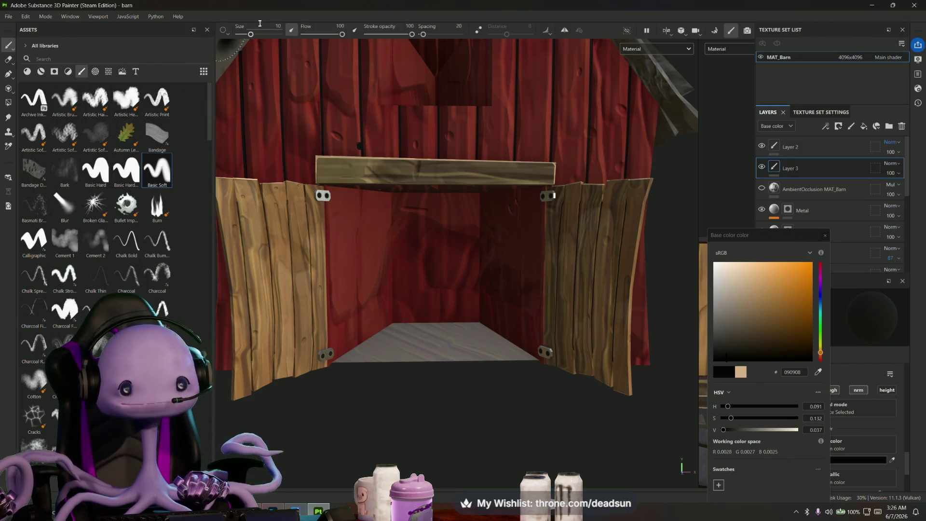
- Enlarge the brush and paint dark shadow inside the doorway and across its floor
{"action": "left_click_drag", "start_coordinate": [271, 34], "coordinate": [273, 34]}
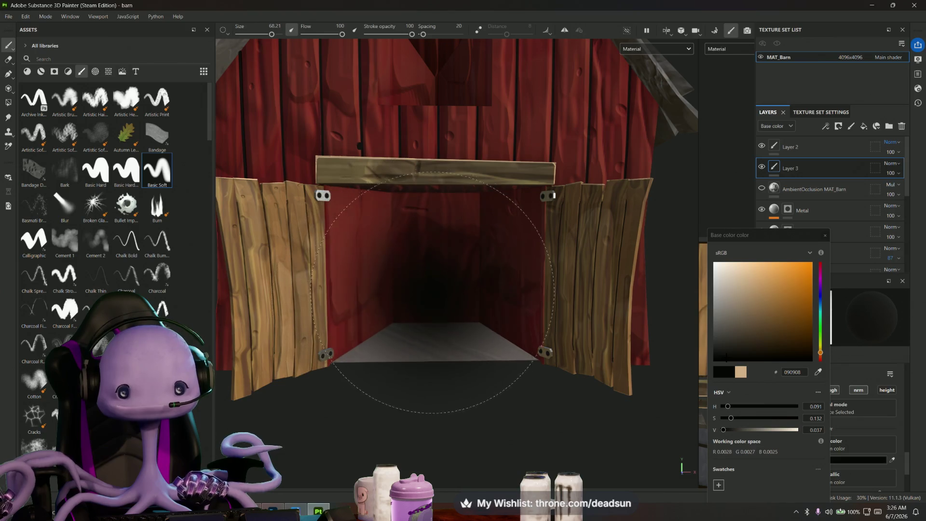
{"action": "scroll", "coordinate": [434, 289], "scroll_direction": "up", "scroll_amount": 5}
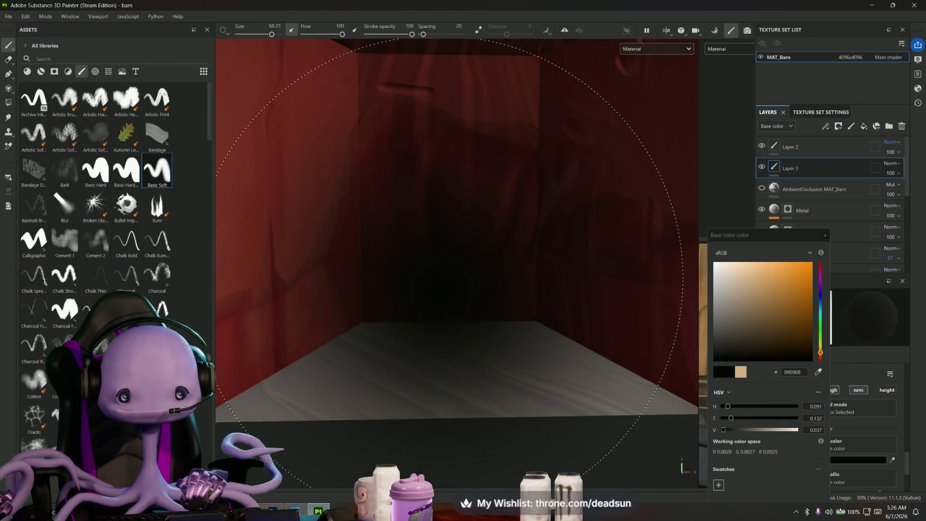
{"action": "left_click", "coordinate": [454, 260]}
{"action": "scroll", "coordinate": [434, 322], "scroll_direction": "down", "scroll_amount": 3}
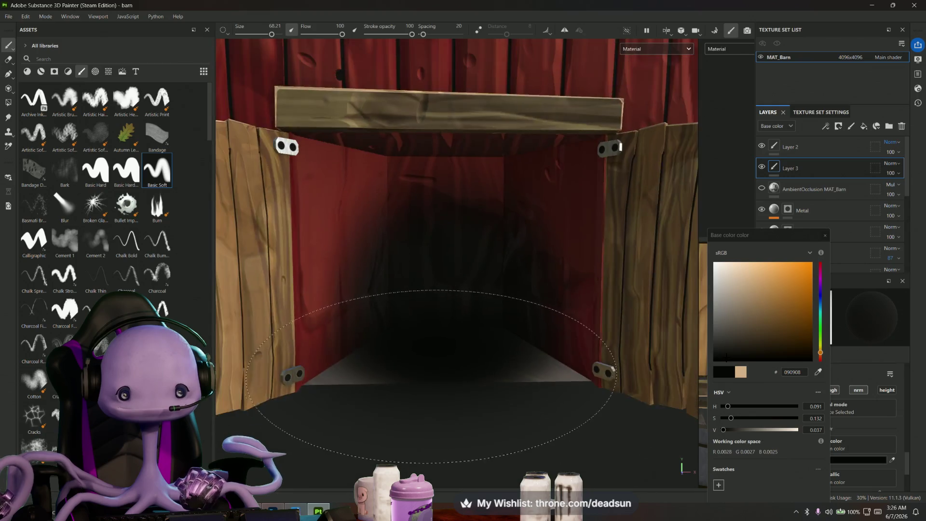
{"action": "scroll", "coordinate": [435, 322], "scroll_direction": "down", "scroll_amount": 1}
{"action": "key", "text": "ctrl+z"}
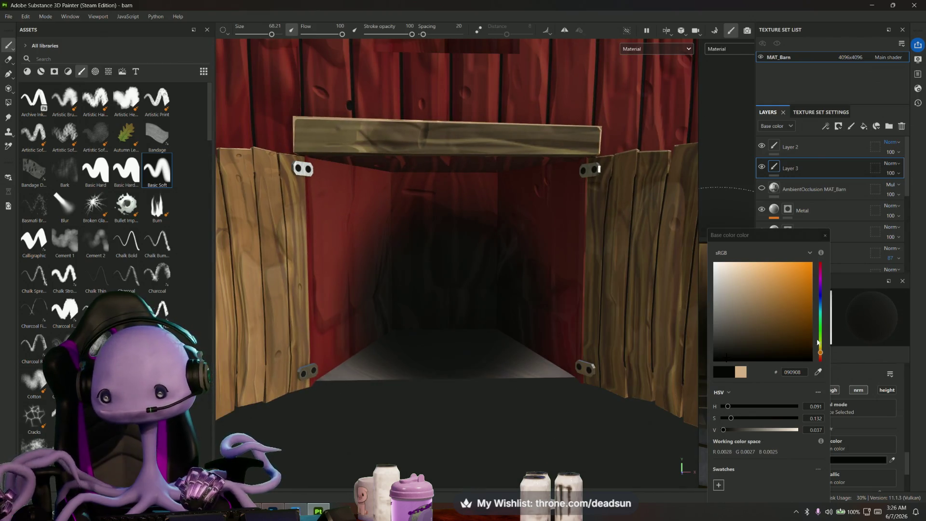
{"action": "left_click", "coordinate": [443, 301]}
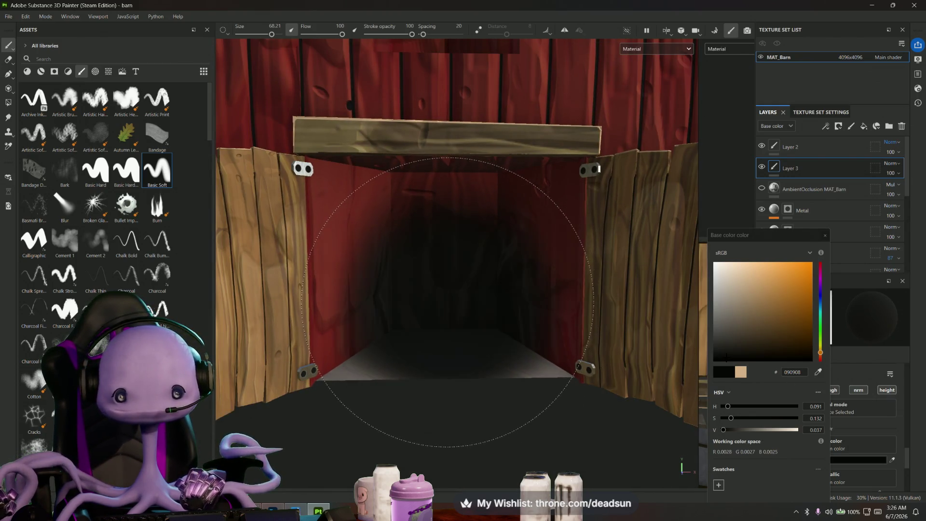
{"action": "mouse_move", "coordinate": [443, 301]}
{"action": "left_mouse_down"}
{"action": "mouse_move", "coordinate": [435, 312]}
{"action": "mouse_move", "coordinate": [449, 248]}
{"action": "left_mouse_up"}
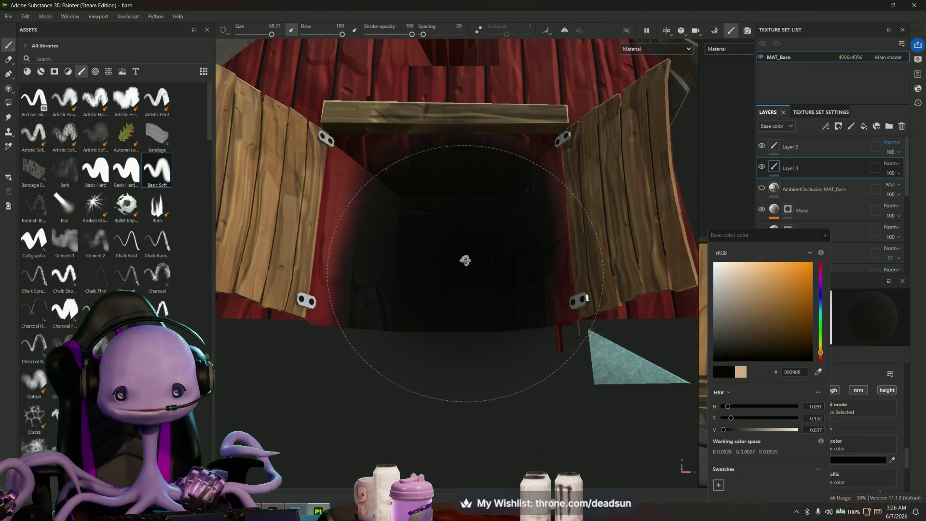
- Shrink the brush to about 30 and inspect the doorway shading from lower, angled views
{"action": "left_click_drag", "start_coordinate": [465, 261], "coordinate": [449, 292], "text": "alt"}
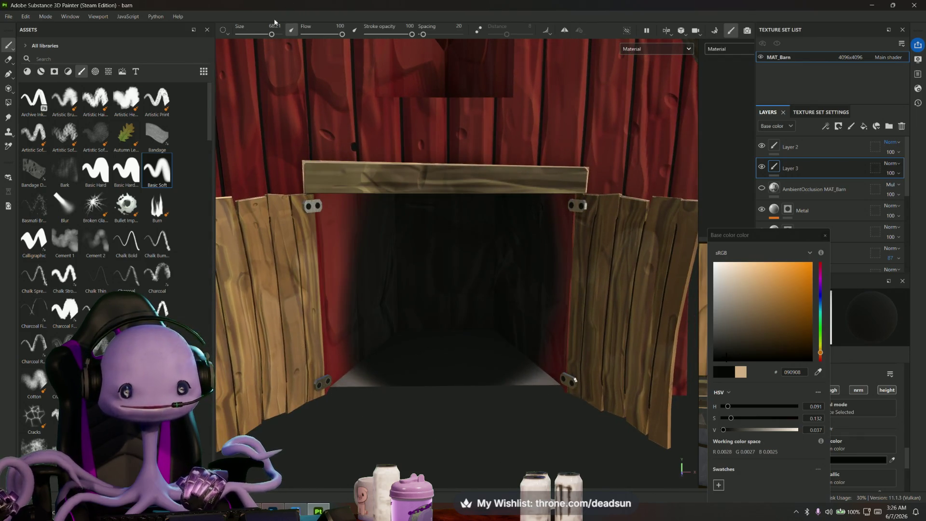
{"action": "left_click_drag", "start_coordinate": [266, 34], "coordinate": [259, 33]}
{"action": "mouse_move", "coordinate": [347, 239]}
{"action": "left_mouse_down", "text": "alt"}
{"action": "mouse_move", "coordinate": [348, 195]}
{"action": "mouse_move", "coordinate": [362, 227]}
{"action": "mouse_move", "coordinate": [341, 341]}
{"action": "mouse_move", "coordinate": [348, 379]}
{"action": "left_mouse_up", "text": "alt"}
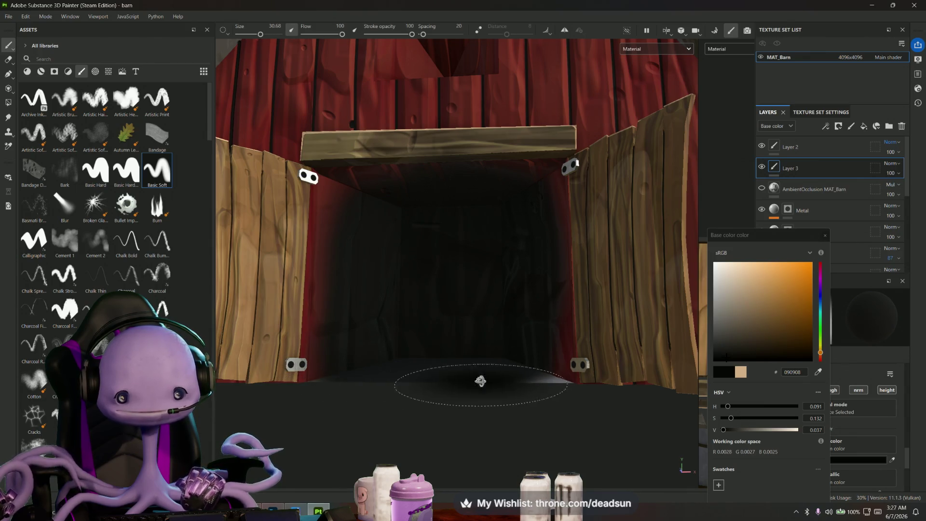
{"action": "left_click_drag", "start_coordinate": [475, 382], "coordinate": [506, 372], "text": "alt"}
{"action": "left_click_drag", "start_coordinate": [488, 294], "coordinate": [516, 207], "text": "alt"}
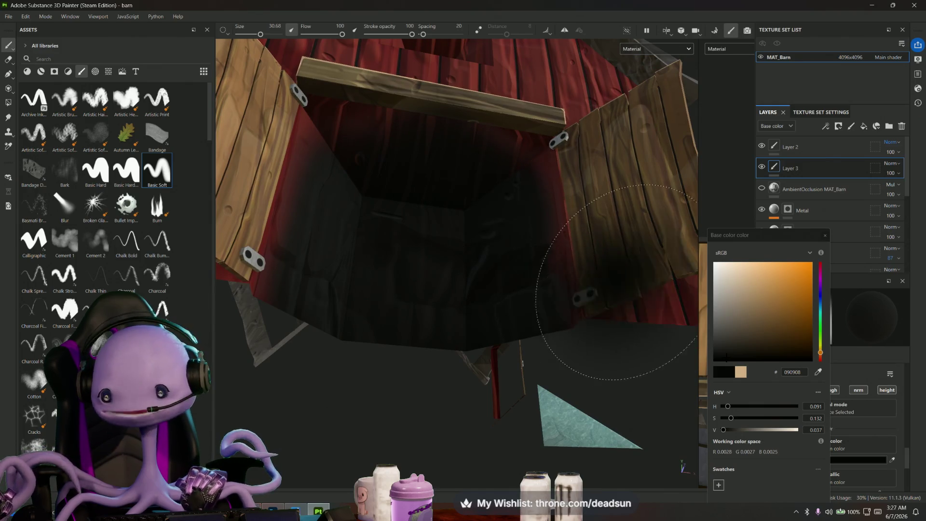
- Set Layer 3's blend mode to Multiply and orbit round to the barn front
{"action": "left_click", "coordinate": [895, 165]}
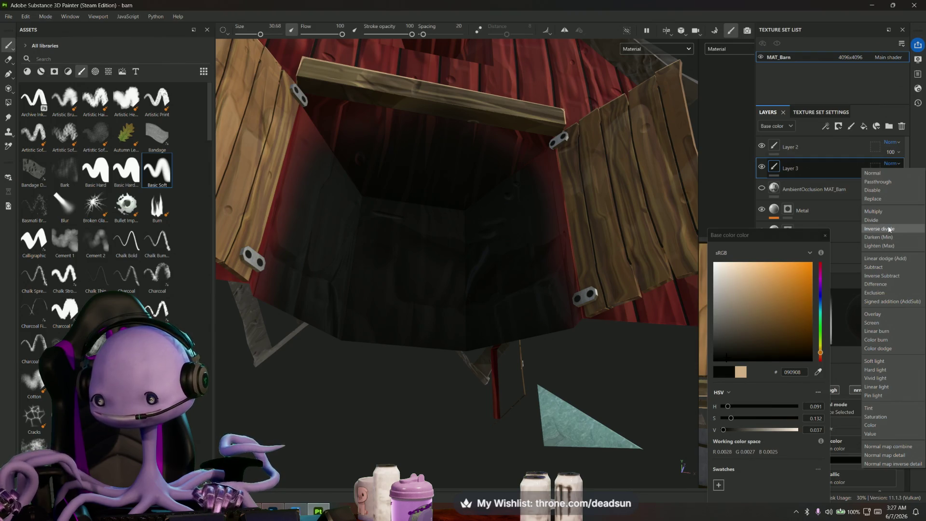
{"action": "left_click", "coordinate": [824, 236]}
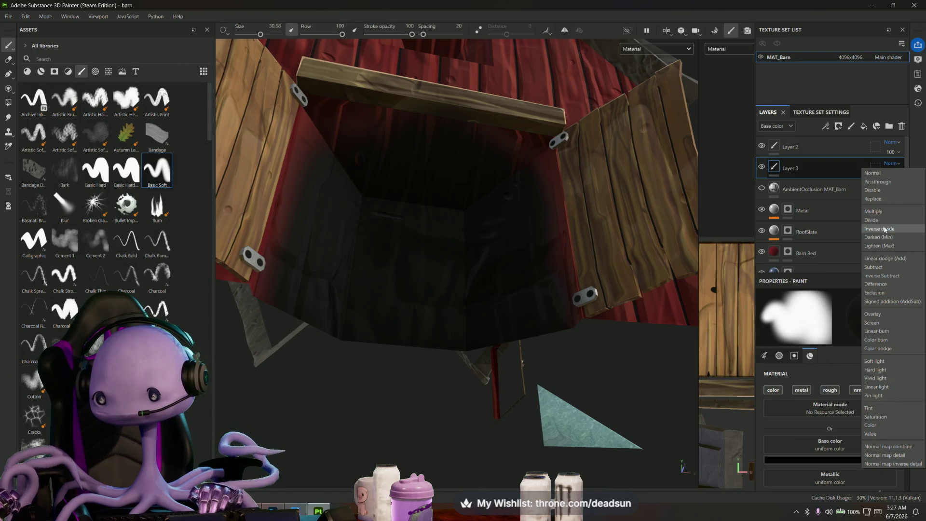
{"action": "left_click", "coordinate": [874, 211]}
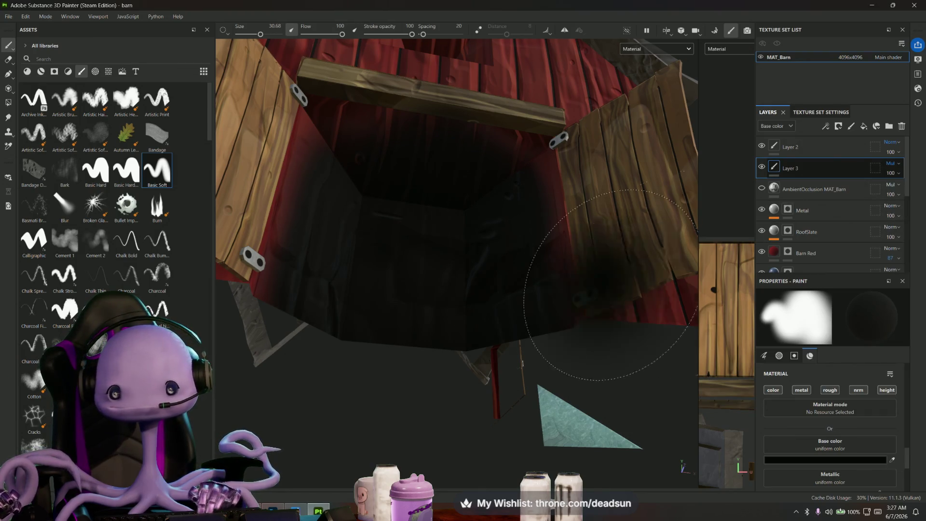
{"action": "scroll", "coordinate": [611, 285], "scroll_direction": "down", "scroll_amount": 5}
{"action": "left_click_drag", "start_coordinate": [472, 284], "coordinate": [407, 382], "text": "alt"}
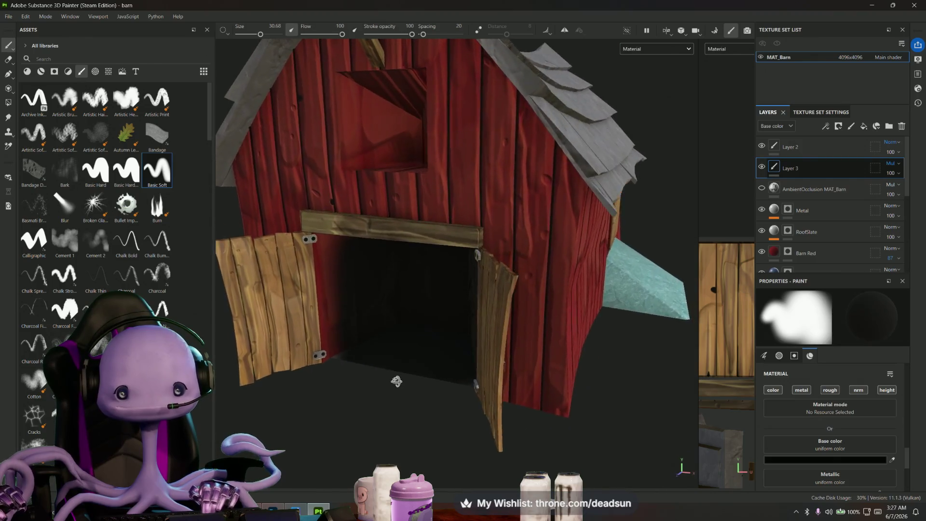
{"action": "scroll", "coordinate": [429, 276], "scroll_direction": "up", "scroll_amount": 5}
- With a size-9 brush, paint dark shading along the loft window's lower edge and inside it
{"action": "middle_click_drag", "start_coordinate": [429, 276], "coordinate": [464, 388], "text": "alt"}
{"action": "scroll", "coordinate": [465, 388], "scroll_direction": "up", "scroll_amount": 3}
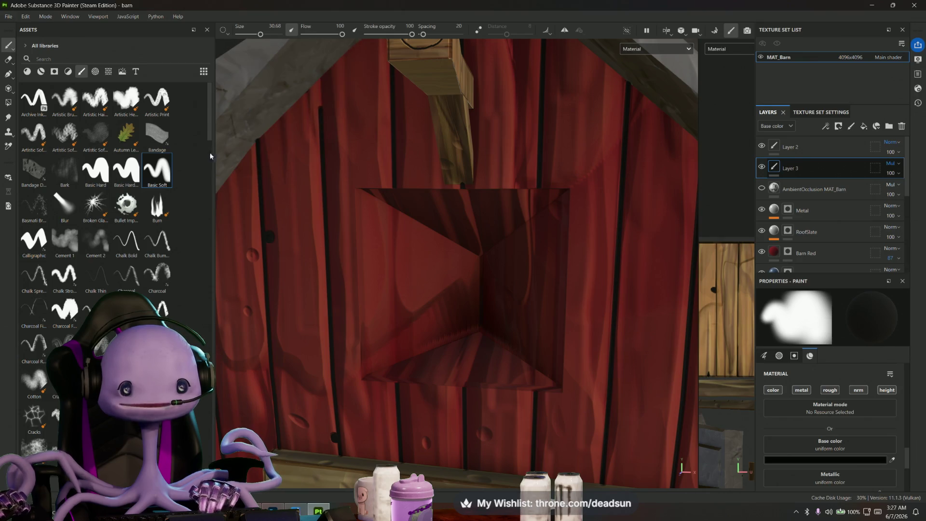
{"action": "left_click_drag", "start_coordinate": [259, 35], "coordinate": [250, 34]}
{"action": "mouse_move", "coordinate": [485, 263]}
{"action": "left_mouse_down", "text": "alt"}
{"action": "mouse_move", "coordinate": [488, 254]}
{"action": "mouse_move", "coordinate": [433, 219]}
{"action": "mouse_move", "coordinate": [434, 209]}
{"action": "left_mouse_up", "text": "alt"}
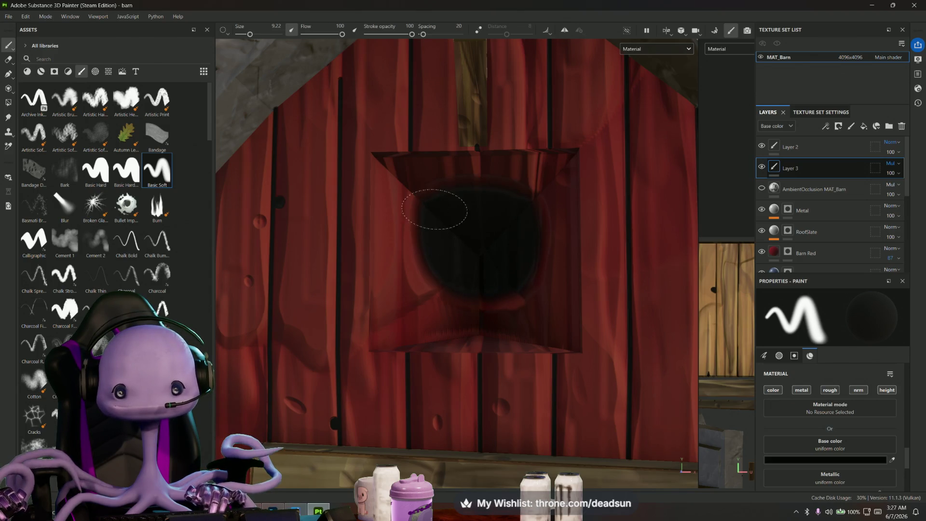
{"action": "mouse_move", "coordinate": [442, 285]}
{"action": "left_mouse_down", "text": "alt"}
{"action": "mouse_move", "coordinate": [445, 318]}
{"action": "mouse_move", "coordinate": [539, 337]}
{"action": "left_mouse_up", "text": "alt"}
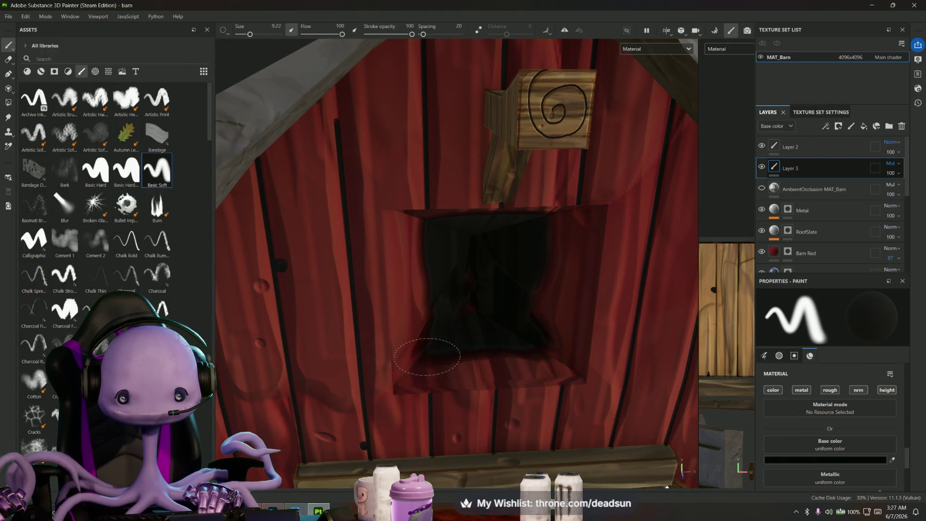
{"action": "left_click_drag", "start_coordinate": [427, 356], "coordinate": [509, 356]}
{"action": "left_click_drag", "start_coordinate": [544, 275], "coordinate": [530, 279], "text": "alt"}
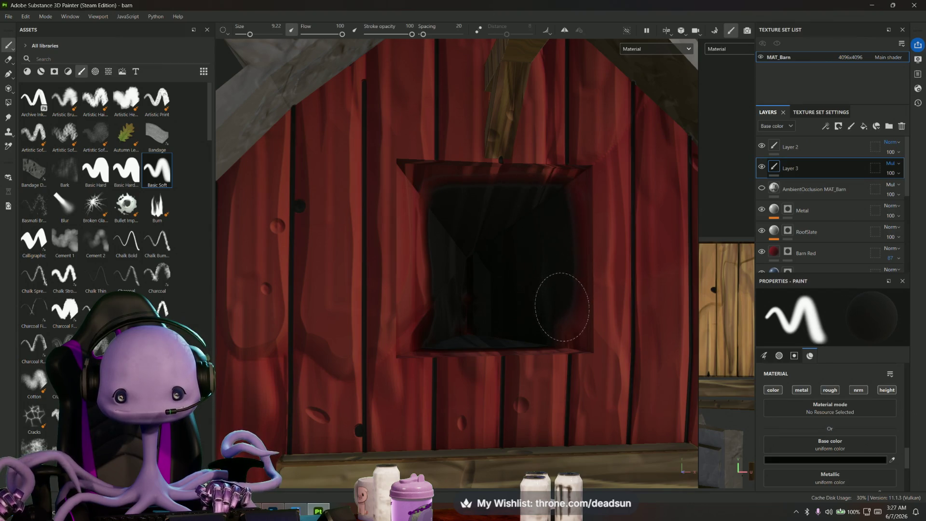
{"action": "mouse_move", "coordinate": [557, 327]}
{"action": "left_mouse_down", "text": "alt"}
{"action": "mouse_move", "coordinate": [438, 325]}
{"action": "mouse_move", "coordinate": [429, 209]}
{"action": "mouse_move", "coordinate": [462, 295]}
{"action": "left_mouse_up", "text": "alt"}
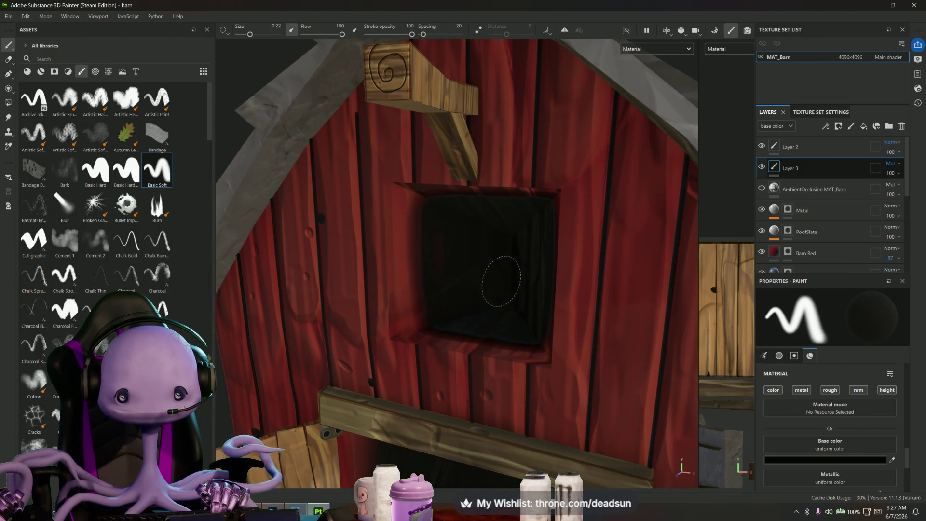
- Darken the wall edge right of the loft window and line up a straight-on view of it
{"action": "mouse_move", "coordinate": [424, 272]}
{"action": "left_mouse_down", "text": "alt"}
{"action": "mouse_move", "coordinate": [444, 222]}
{"action": "mouse_move", "coordinate": [433, 206]}
{"action": "left_mouse_up", "text": "alt"}
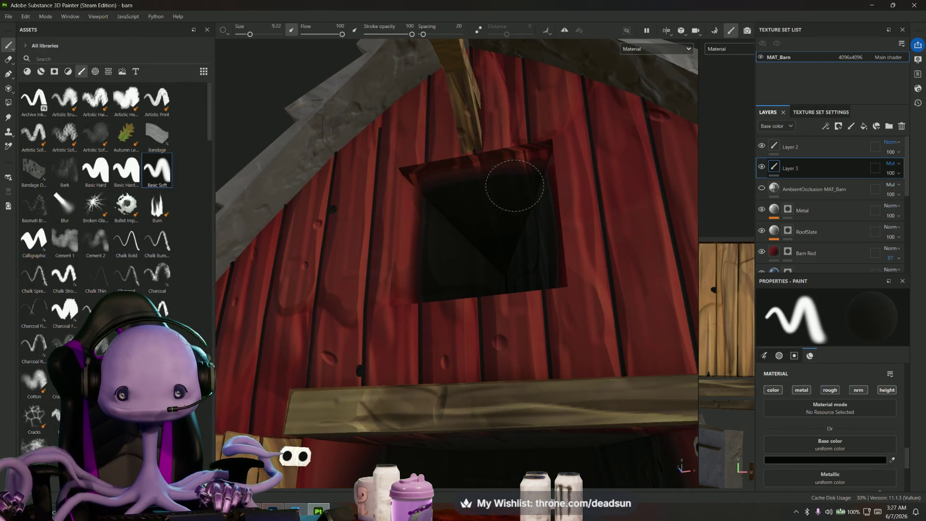
{"action": "scroll", "coordinate": [448, 241], "scroll_direction": "up", "scroll_amount": 3}
{"action": "mouse_move", "coordinate": [460, 230]}
{"action": "left_mouse_down", "text": "alt"}
{"action": "mouse_move", "coordinate": [407, 287]}
{"action": "mouse_move", "coordinate": [391, 326]}
{"action": "mouse_move", "coordinate": [397, 233]}
{"action": "mouse_move", "coordinate": [387, 274]}
{"action": "left_mouse_up", "text": "alt"}
{"action": "mouse_move", "coordinate": [399, 352]}
{"action": "left_mouse_down", "text": "alt"}
{"action": "mouse_move", "coordinate": [411, 378]}
{"action": "mouse_move", "coordinate": [488, 387]}
{"action": "mouse_move", "coordinate": [340, 341]}
{"action": "left_mouse_up", "text": "alt"}
{"action": "scroll", "coordinate": [366, 298], "scroll_direction": "up", "scroll_amount": 2}
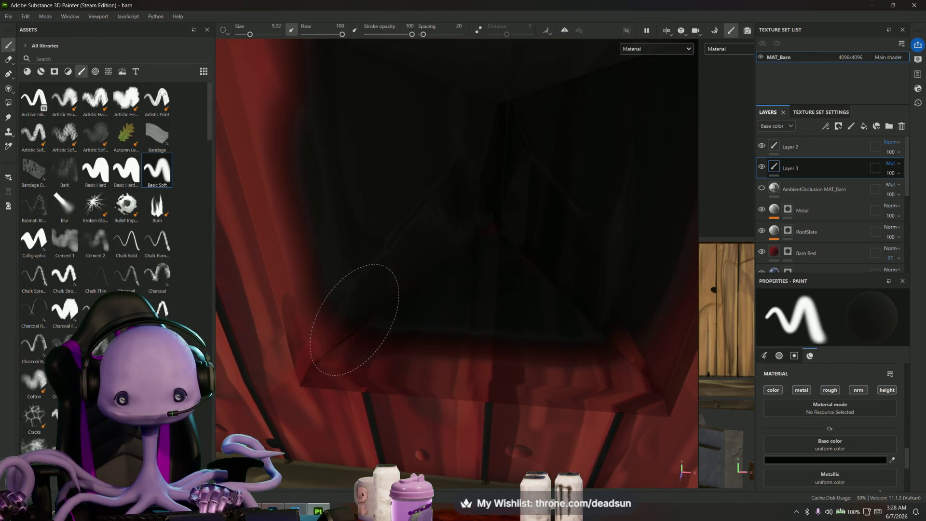
{"action": "mouse_move", "coordinate": [600, 310]}
{"action": "left_mouse_down"}
{"action": "mouse_move", "coordinate": [651, 322]}
{"action": "mouse_move", "coordinate": [463, 334]}
{"action": "left_mouse_up"}
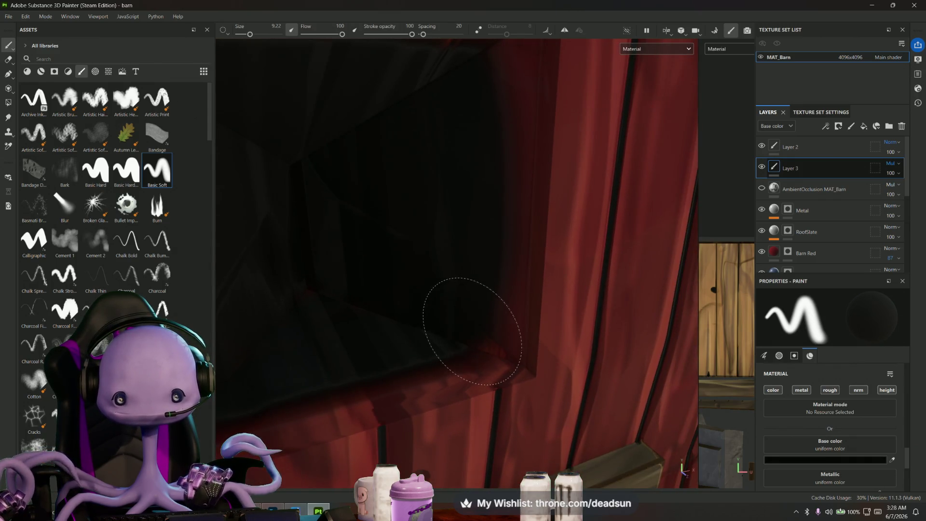
{"action": "mouse_move", "coordinate": [455, 155]}
{"action": "left_mouse_down", "text": "alt"}
{"action": "mouse_move", "coordinate": [454, 364]}
{"action": "mouse_move", "coordinate": [479, 305]}
{"action": "left_mouse_up", "text": "alt"}
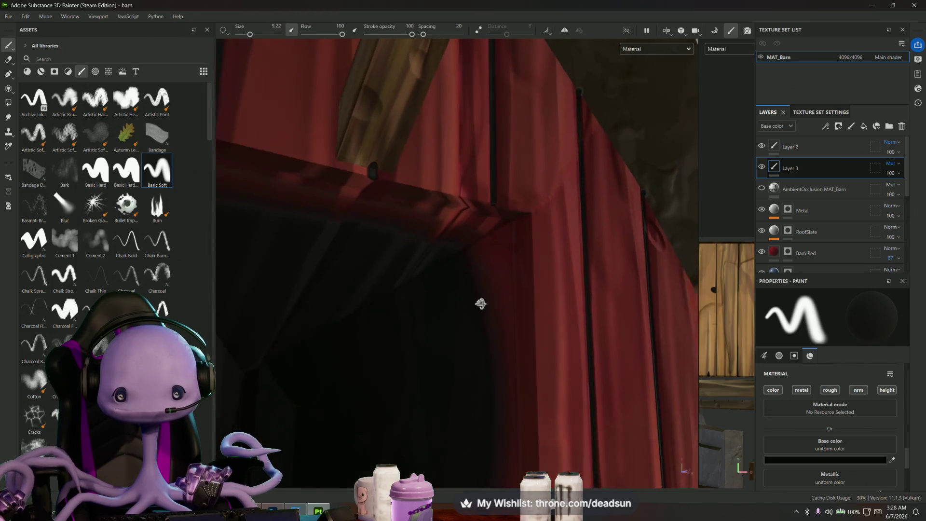
{"action": "left_click_drag", "start_coordinate": [465, 350], "coordinate": [430, 299], "text": "alt"}
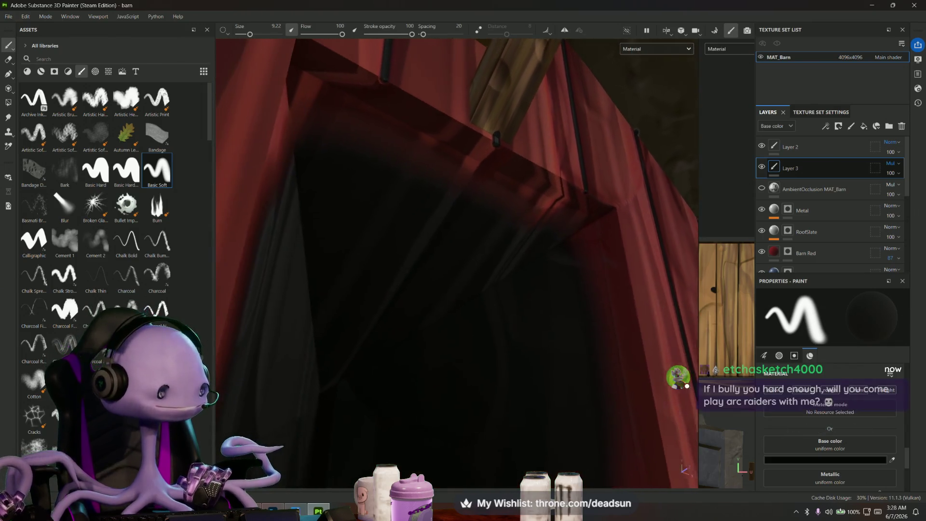
{"action": "mouse_move", "coordinate": [444, 258]}
{"action": "left_mouse_down", "text": "alt"}
{"action": "mouse_move", "coordinate": [397, 340]}
{"action": "mouse_move", "coordinate": [482, 326]}
{"action": "mouse_move", "coordinate": [490, 316]}
{"action": "left_mouse_up", "text": "alt"}
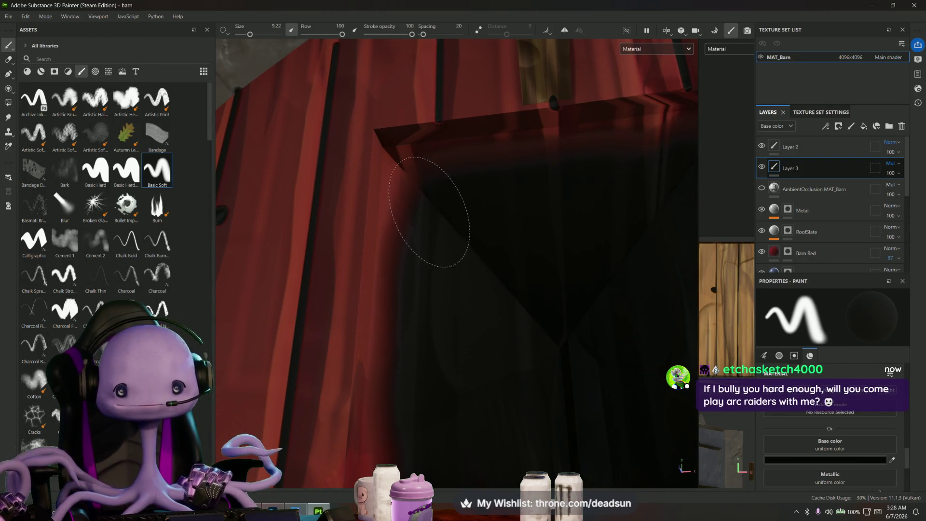
- Frame the whole barn to review the shaded window and doorway
{"action": "key", "text": "f"}
{"action": "mouse_move", "coordinate": [456, 271]}
{"action": "left_mouse_down", "text": "alt"}
{"action": "mouse_move", "coordinate": [476, 421]}
{"action": "mouse_move", "coordinate": [310, 368]}
{"action": "mouse_move", "coordinate": [405, 387]}
{"action": "mouse_move", "coordinate": [369, 388]}
{"action": "mouse_move", "coordinate": [382, 396]}
{"action": "mouse_move", "coordinate": [375, 419]}
{"action": "mouse_move", "coordinate": [377, 210]}
{"action": "mouse_move", "coordinate": [468, 418]}
{"action": "left_mouse_up", "text": "alt"}
{"action": "key", "text": "f"}
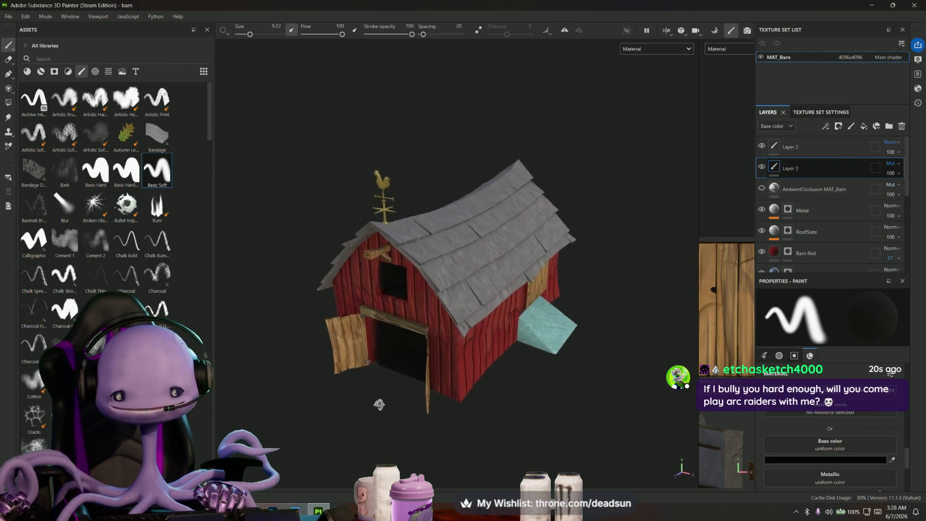
- Save the barn project and orbit around it to review the doors and roof
{"action": "left_click_drag", "start_coordinate": [395, 405], "coordinate": [219, 199], "text": "alt"}
{"action": "left_click", "coordinate": [4, 18]}
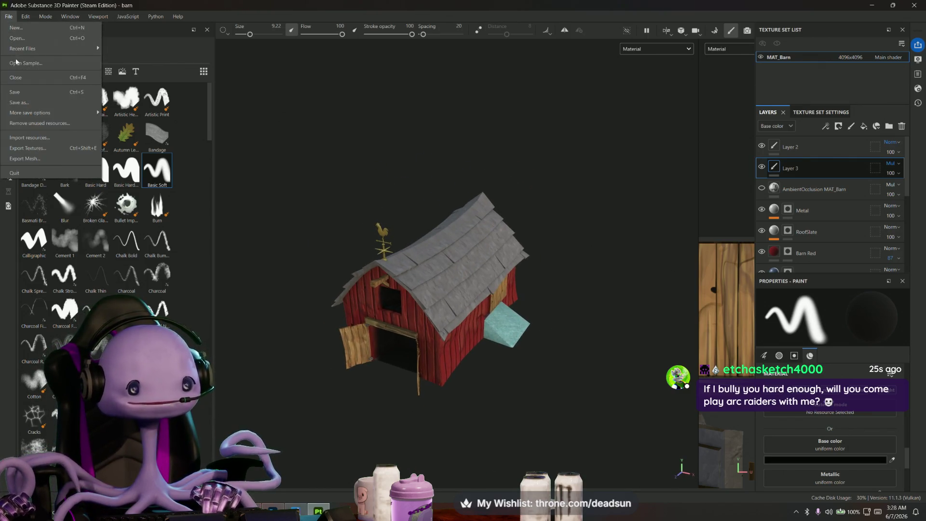
{"action": "left_click", "coordinate": [20, 94]}
{"action": "left_click_drag", "start_coordinate": [440, 195], "coordinate": [269, 383], "text": "alt"}
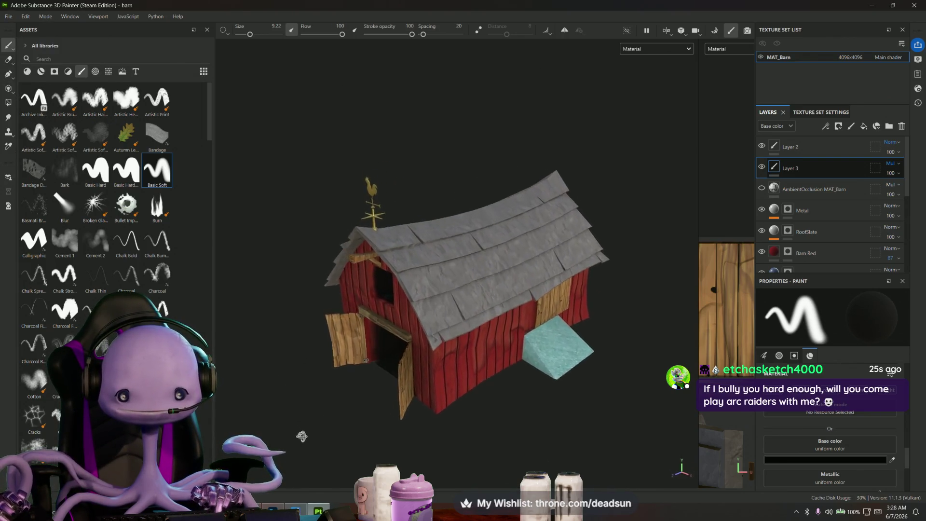
{"action": "left_click_drag", "start_coordinate": [270, 382], "coordinate": [434, 426], "text": "alt"}
{"action": "scroll", "coordinate": [491, 410], "scroll_direction": "up", "scroll_amount": 5}
{"action": "left_click_drag", "start_coordinate": [491, 410], "coordinate": [368, 391], "text": "alt"}
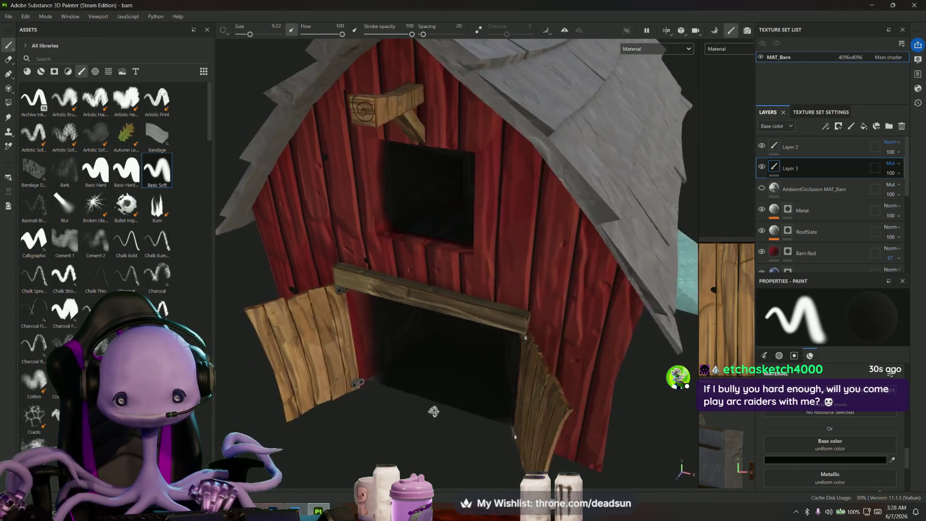
{"action": "left_click_drag", "start_coordinate": [326, 420], "coordinate": [364, 376], "text": "alt"}
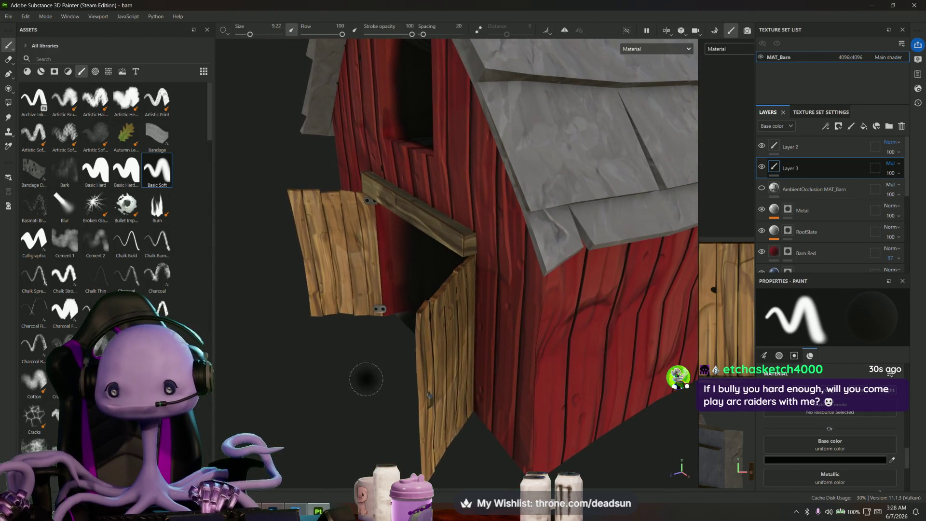
- Toggle Layer 3 to compare, move it above Layer 2 and set its blend to Passthrough
{"action": "left_click", "coordinate": [760, 167]}
{"action": "left_click", "coordinate": [761, 167]}
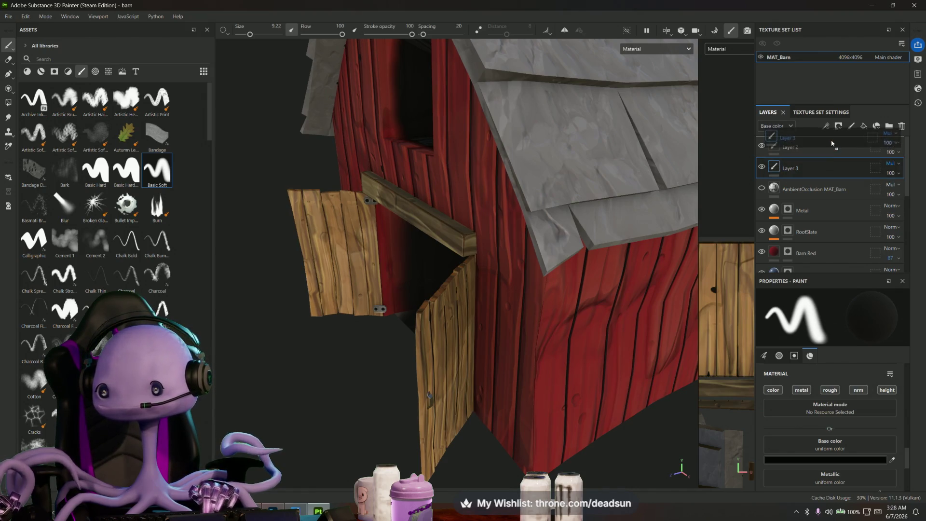
{"action": "left_click_drag", "start_coordinate": [833, 173], "coordinate": [832, 144]}
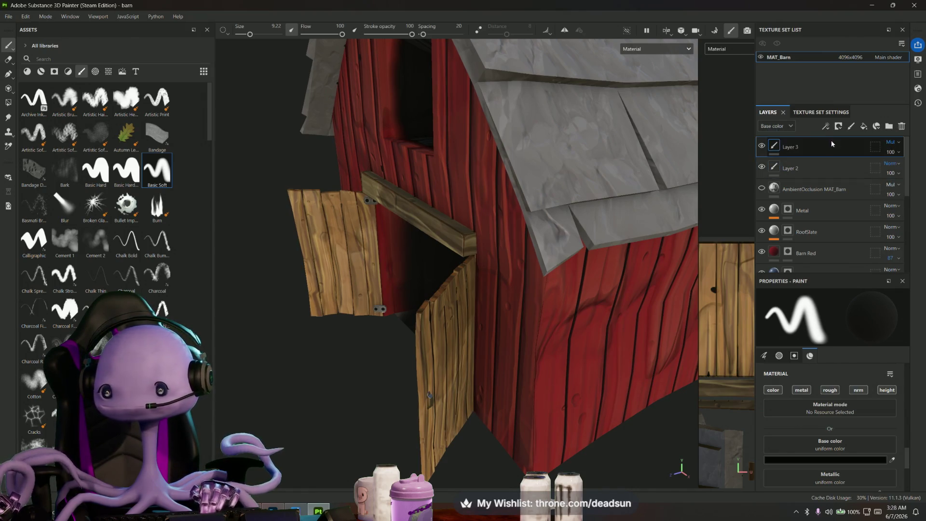
{"action": "left_click", "coordinate": [891, 142]}
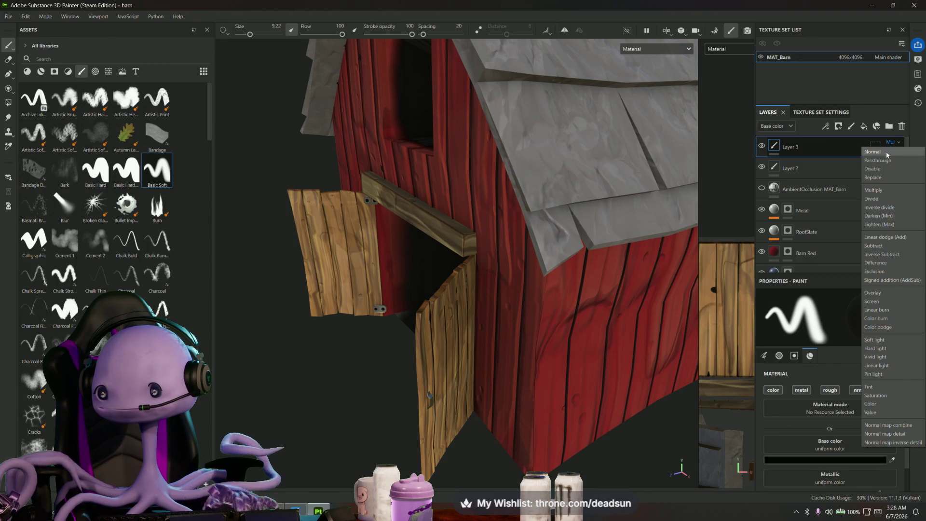
{"action": "left_click", "coordinate": [886, 160]}
- Save the barn project again and close Substance 3D Painter
{"action": "mouse_move", "coordinate": [394, 228]}
{"action": "left_mouse_down", "text": "alt"}
{"action": "mouse_move", "coordinate": [508, 275]}
{"action": "mouse_move", "coordinate": [355, 321]}
{"action": "mouse_move", "coordinate": [380, 344]}
{"action": "left_mouse_up", "text": "alt"}
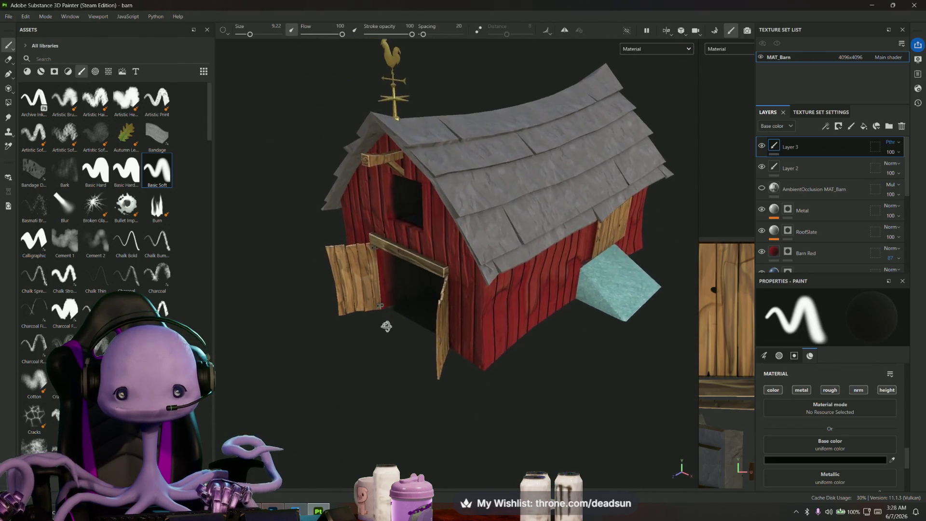
{"action": "left_click", "coordinate": [7, 17]}
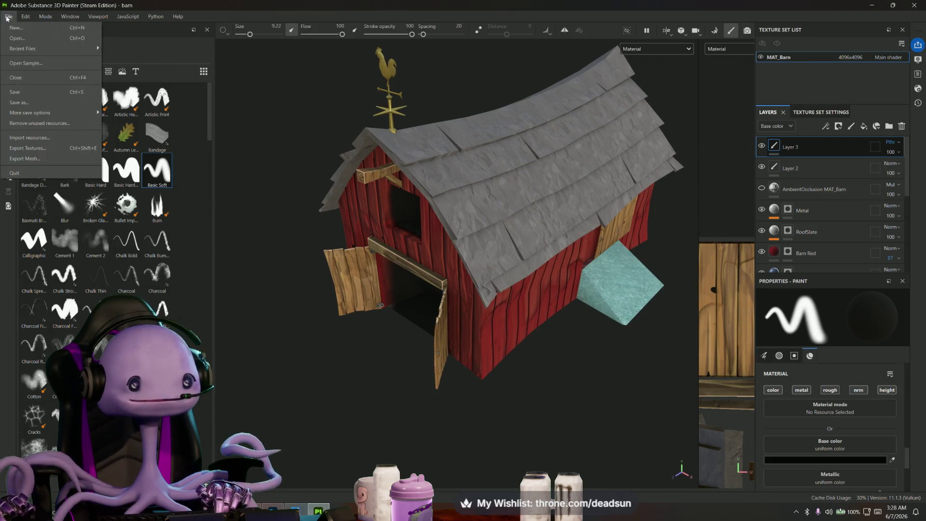
{"action": "left_click", "coordinate": [14, 91]}
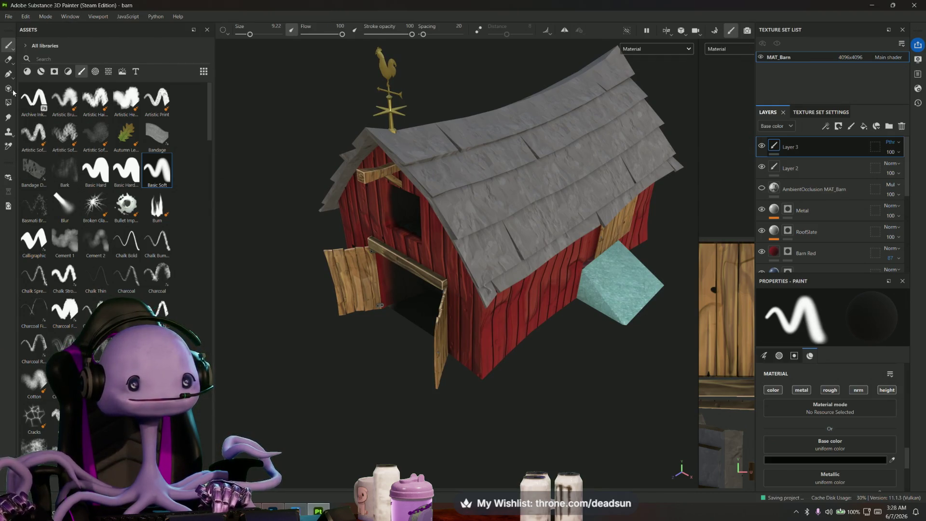
{"action": "left_click", "coordinate": [917, 6]}
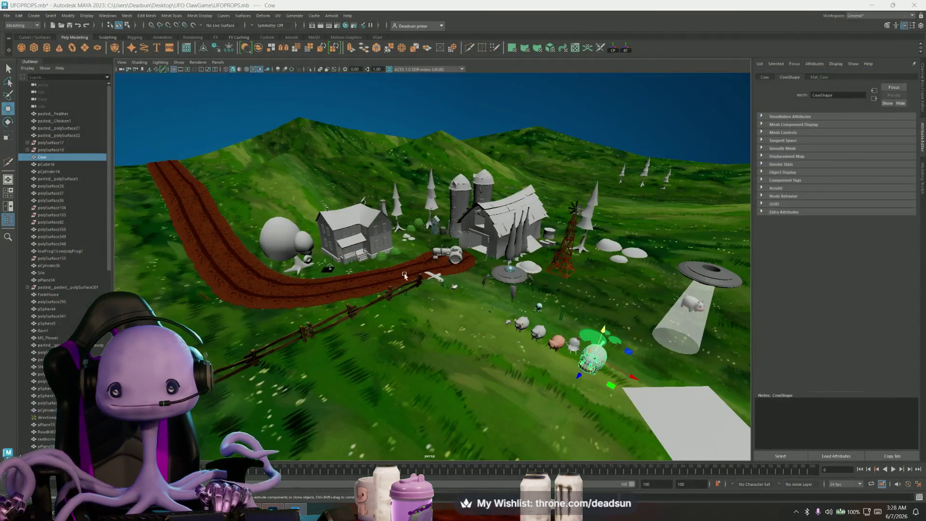
- Save the Maya farm scene and switch to the OutHouse texture in Photoshop
{"action": "left_click", "coordinate": [9, 17]}
{"action": "left_click", "coordinate": [40, 54]}
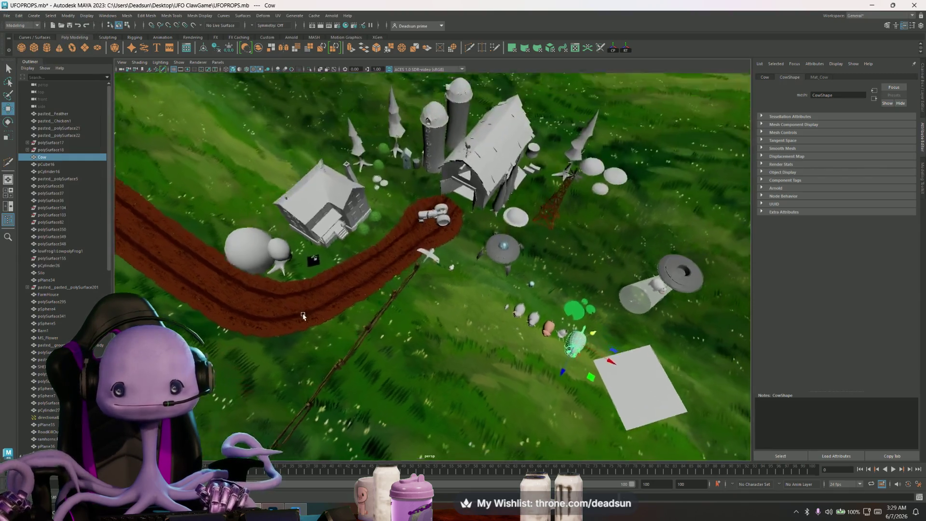
{"action": "left_click_drag", "start_coordinate": [333, 281], "coordinate": [348, 391], "text": "alt"}
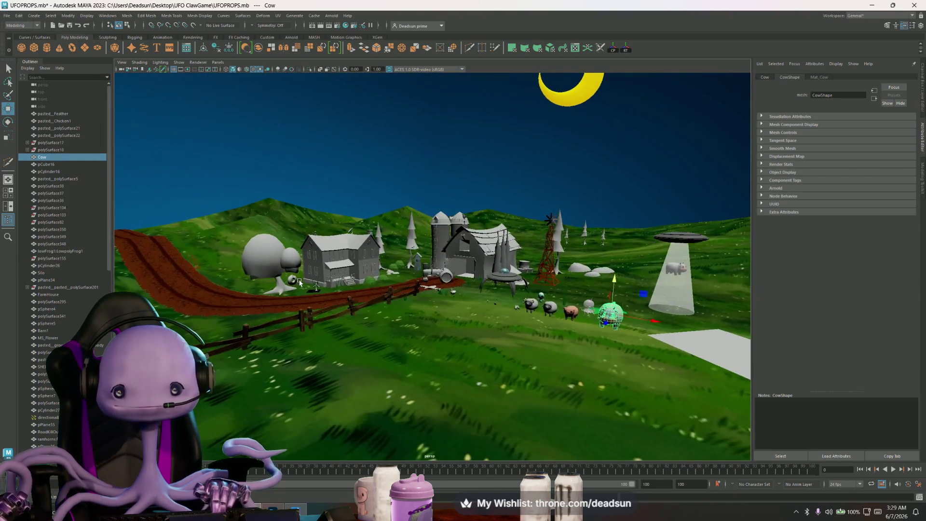
{"action": "left_click", "coordinate": [873, 5]}
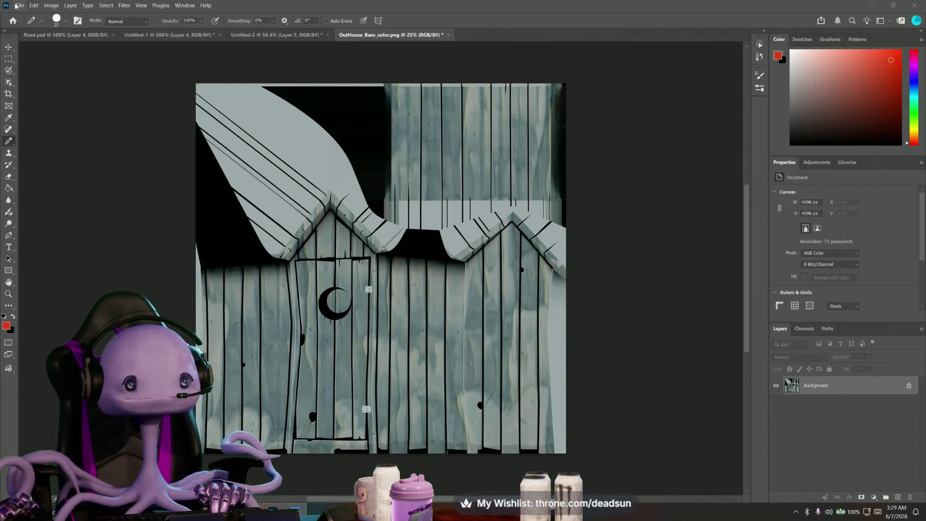
- Close all open Photoshop documents, dismiss the Save As dialog and start quitting
{"action": "left_click", "coordinate": [20, 5]}
{"action": "left_click", "coordinate": [33, 110]}
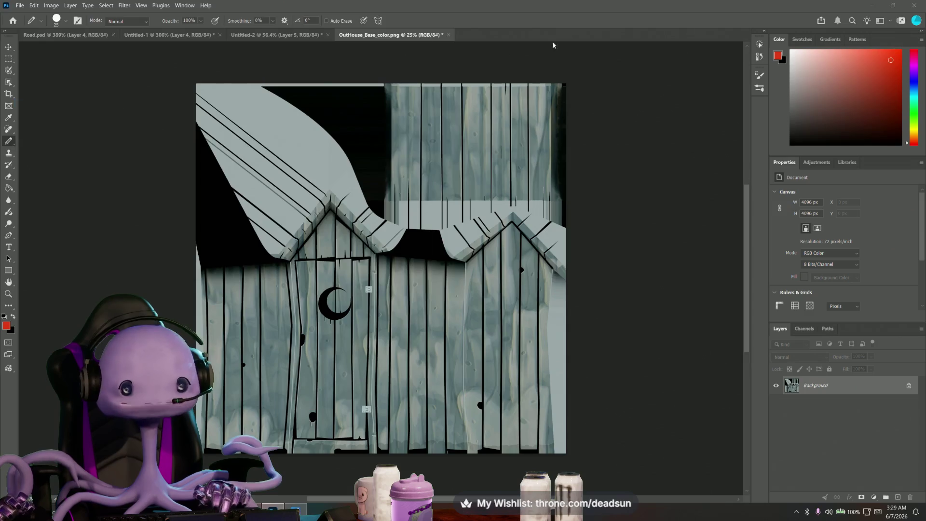
{"action": "left_click", "coordinate": [452, 7]}
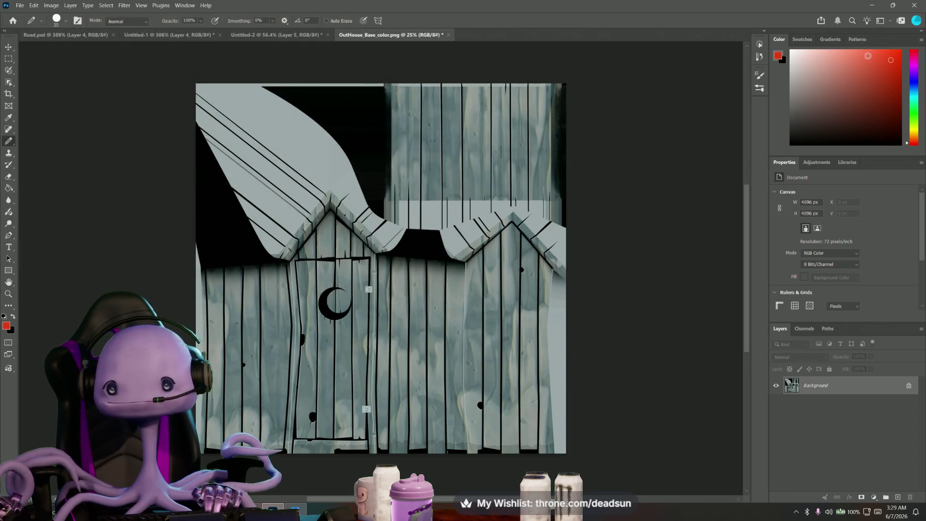
{"action": "left_click", "coordinate": [915, 5]}
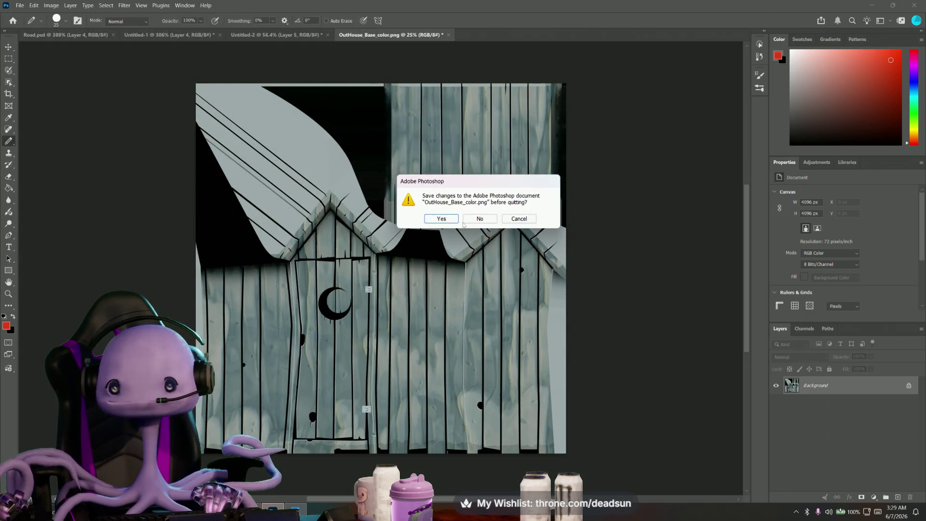
- Decline saving OutHouse, Untitled-2 and Untitled-1 so Photoshop exits
{"action": "left_click", "coordinate": [479, 219]}
{"action": "left_click", "coordinate": [479, 219]}
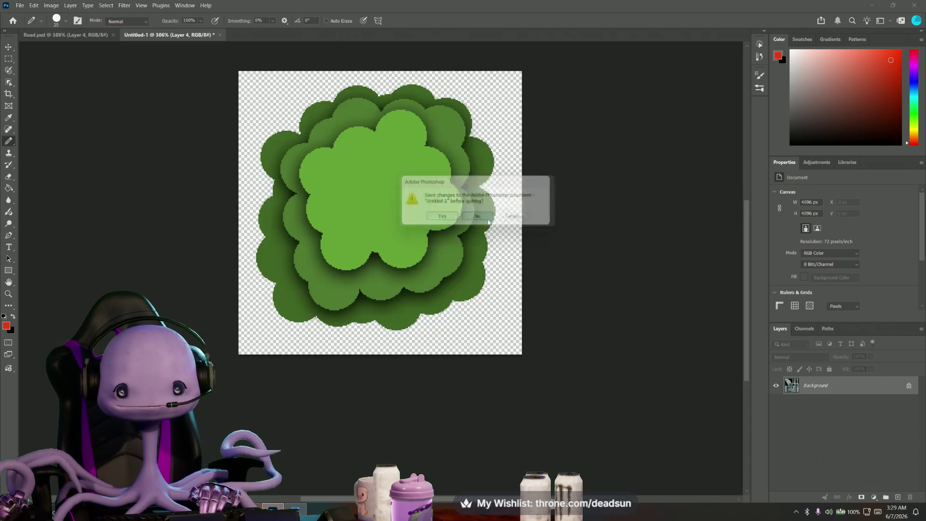
{"action": "left_click", "coordinate": [479, 218]}
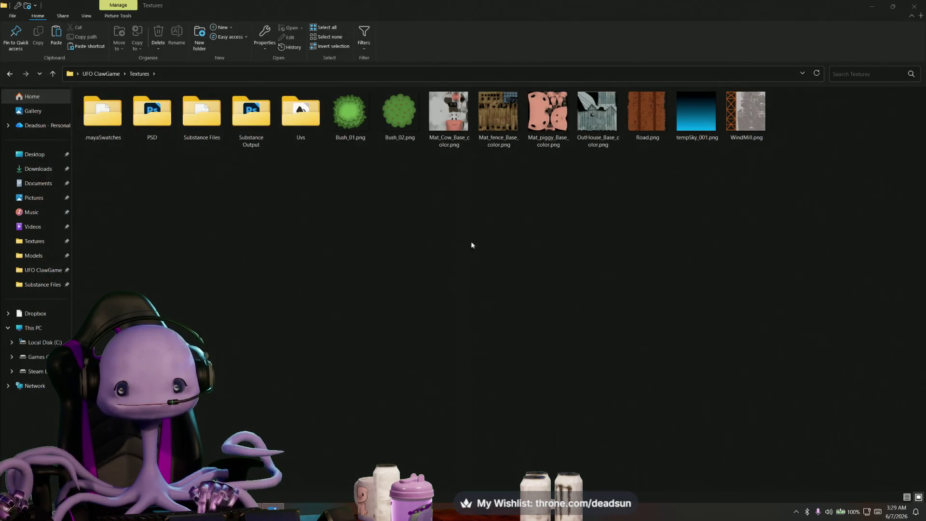
- Minimize the Textures and export folder windows and close the farm.png preview
{"action": "left_click", "coordinate": [872, 4]}
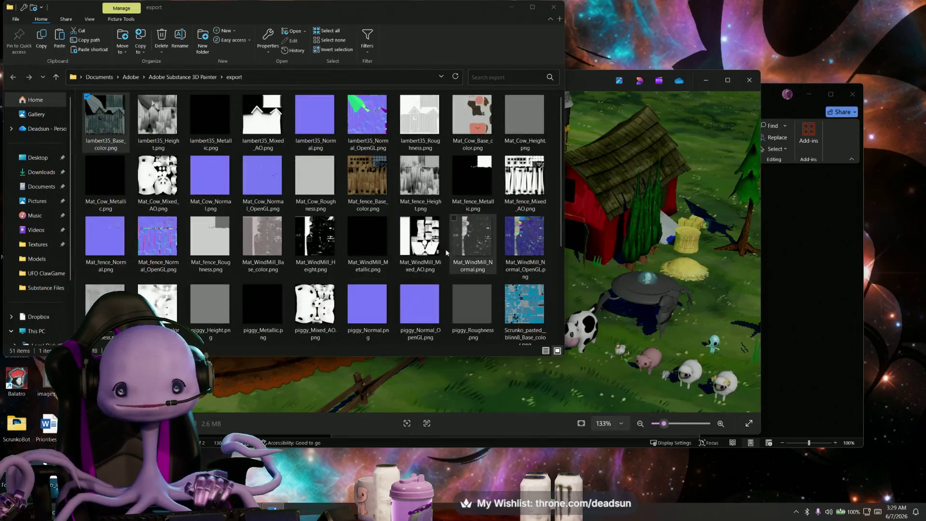
{"action": "left_click_drag", "start_coordinate": [507, 30], "coordinate": [521, 111]}
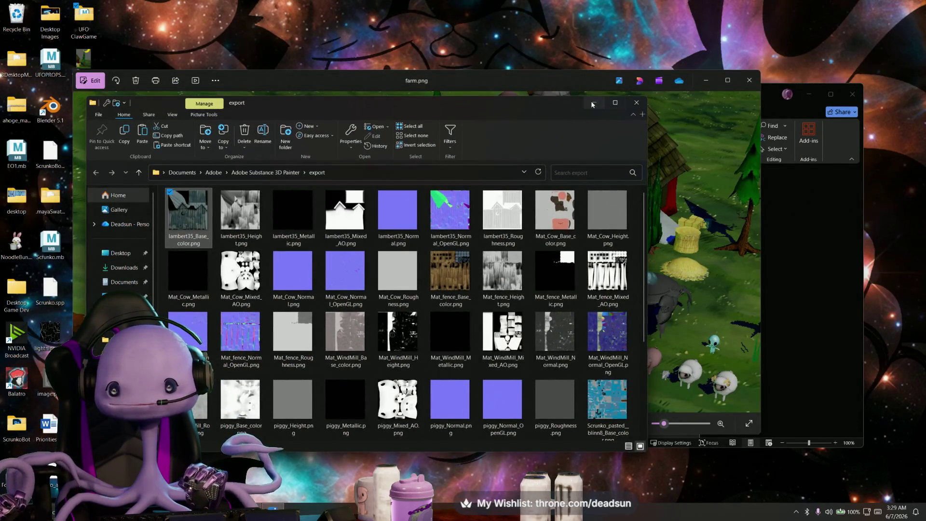
{"action": "left_click", "coordinate": [578, 103]}
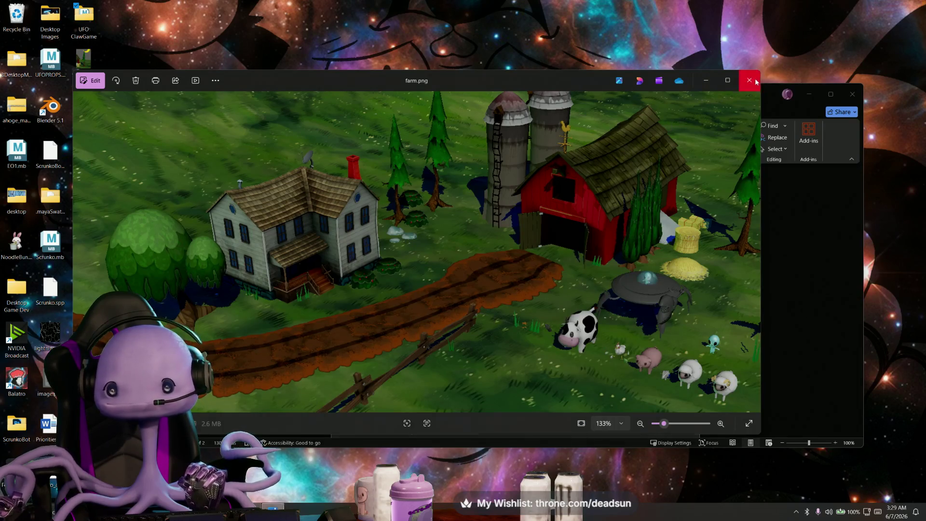
{"action": "left_click", "coordinate": [751, 80]}
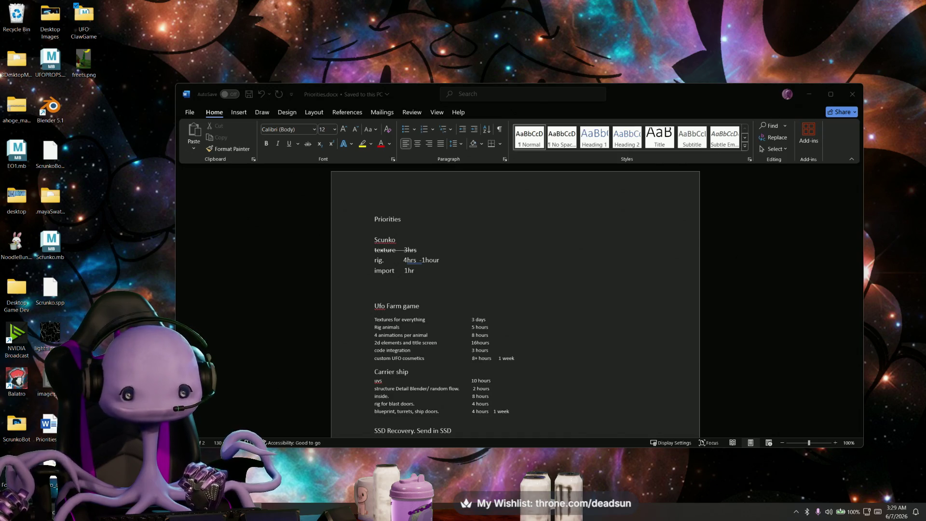
- Bring Maya back, close the farm scene window, and minimize the Priorities document
{"action": "key", "text": "alt+Tab"}
{"action": "mouse_move", "coordinate": [406, 308]}
{"action": "left_mouse_down", "text": "alt"}
{"action": "mouse_move", "coordinate": [518, 228]}
{"action": "mouse_move", "coordinate": [371, 299]}
{"action": "mouse_move", "coordinate": [376, 261]}
{"action": "left_mouse_up", "text": "alt"}
{"action": "scroll", "coordinate": [519, 229], "scroll_direction": "up", "scroll_amount": 4}
{"action": "scroll", "coordinate": [519, 229], "scroll_direction": "down", "scroll_amount": 4}
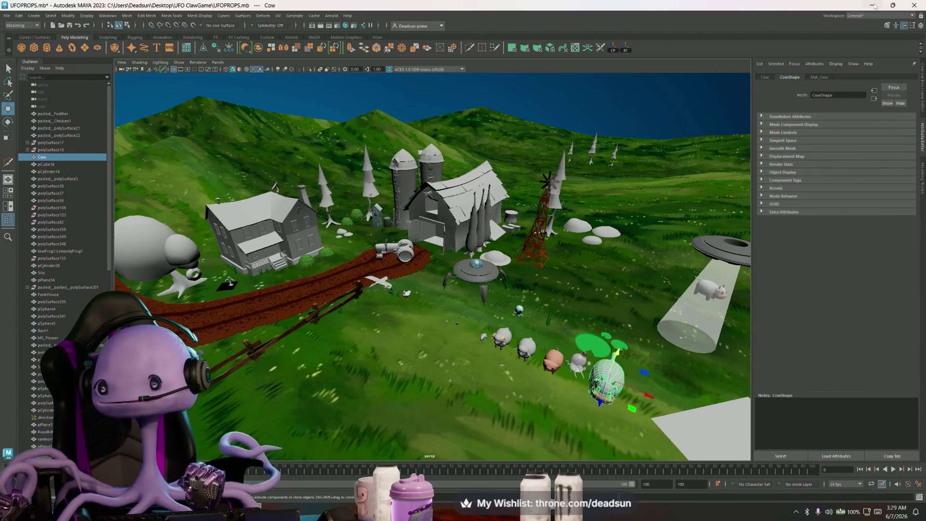
{"action": "left_click", "coordinate": [909, 5]}
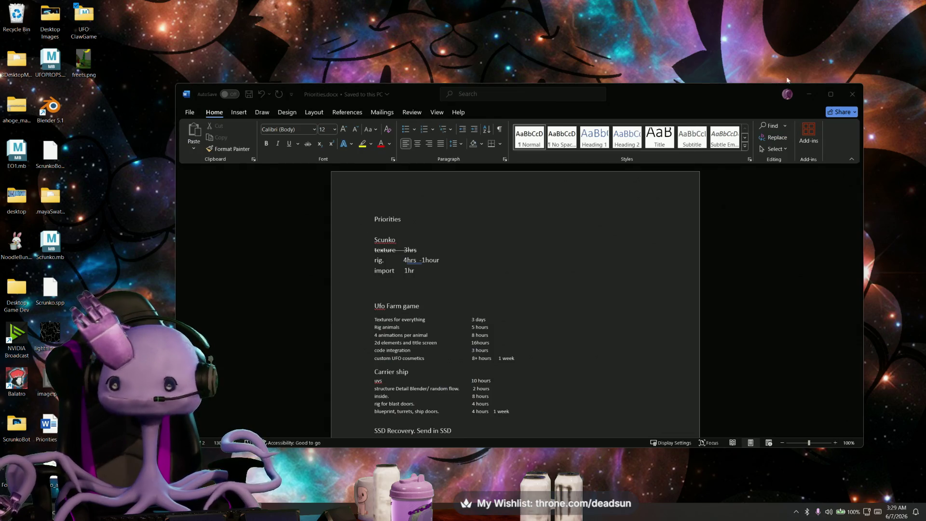
{"action": "left_click", "coordinate": [808, 94]}
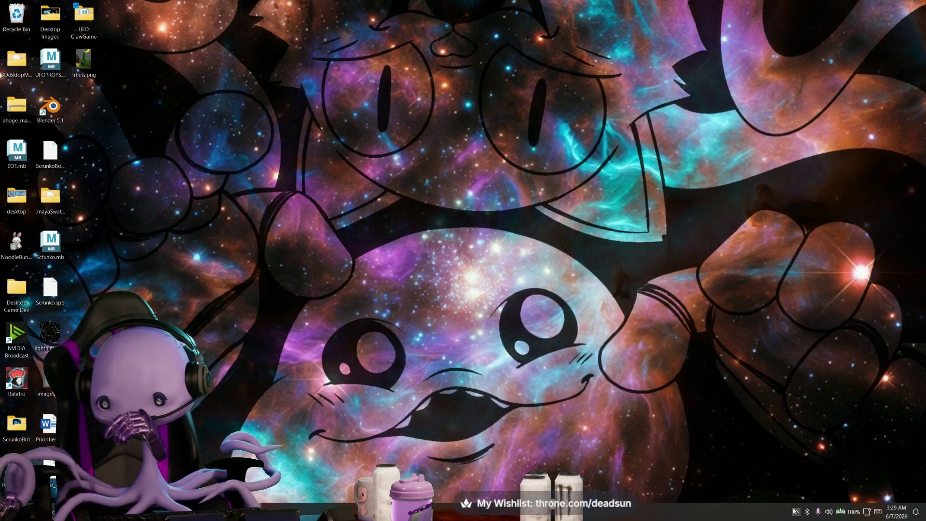
- From the tray's Steam icon quick-launch list, start R.E.P.O
{"action": "left_click", "coordinate": [796, 512]}
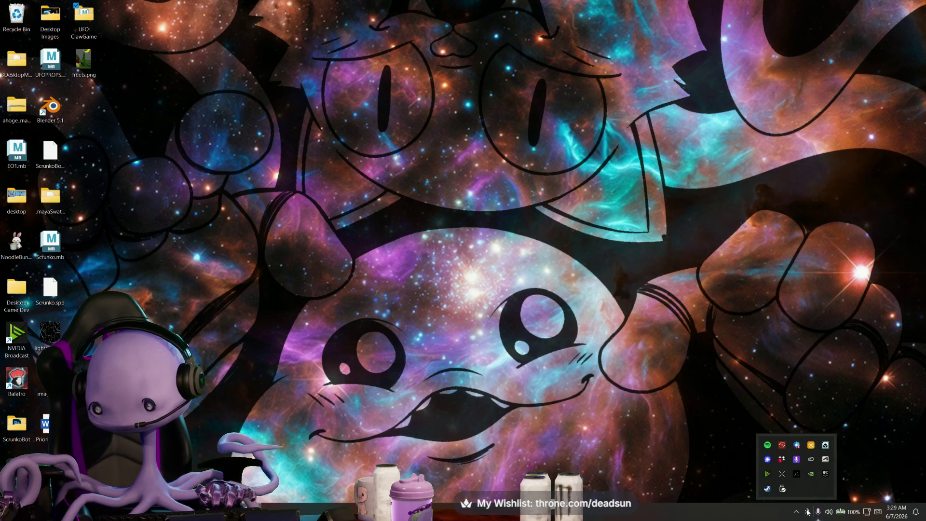
{"action": "left_click", "coordinate": [797, 512]}
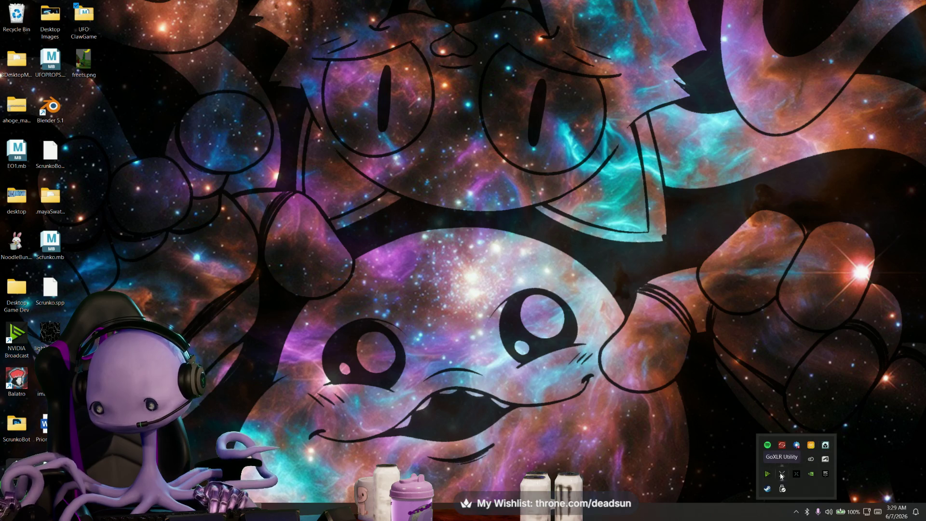
{"action": "right_click", "coordinate": [767, 488]}
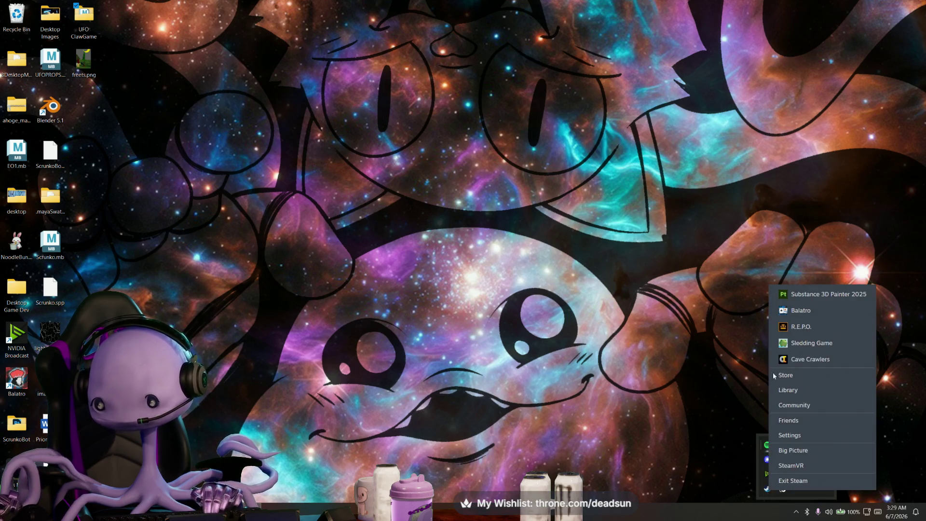
{"action": "left_click", "coordinate": [813, 327]}
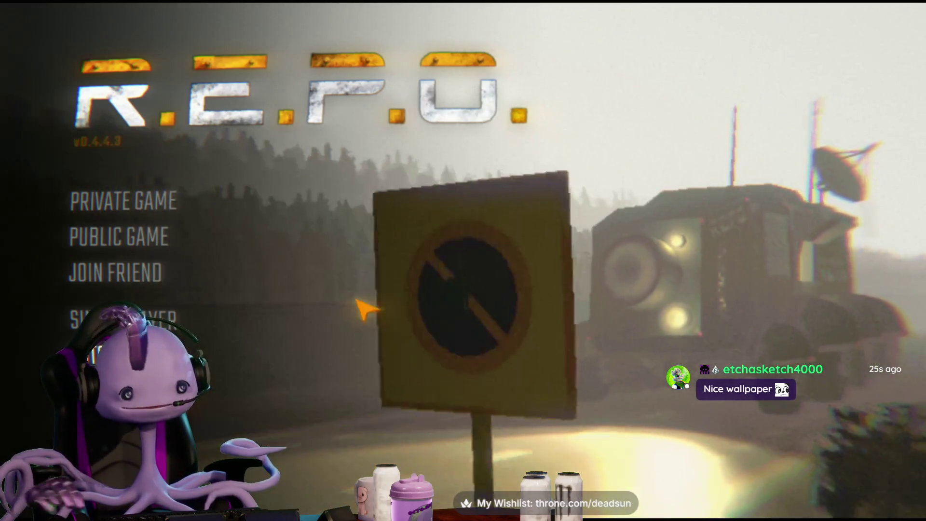
- Start a private game in R.E.P.O. and decline to be its host
{"action": "left_click", "coordinate": [174, 202]}
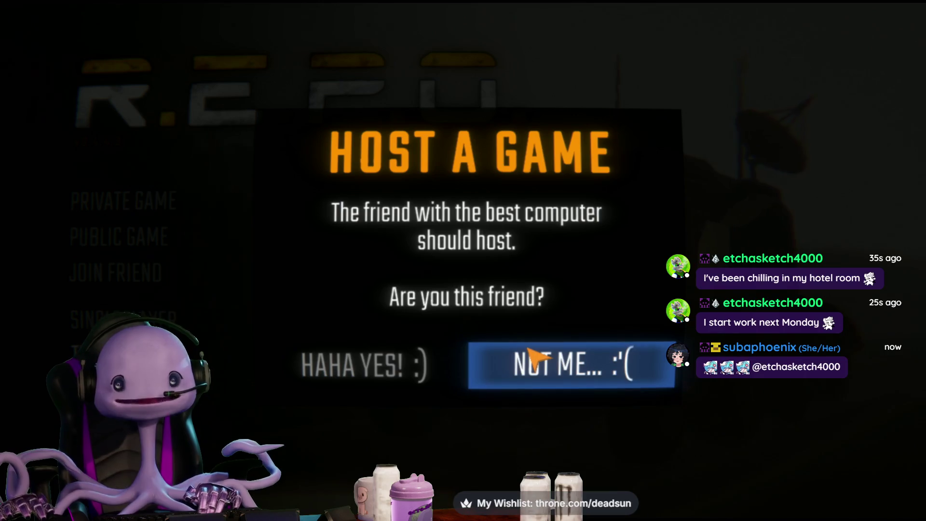
{"action": "left_click", "coordinate": [515, 370]}
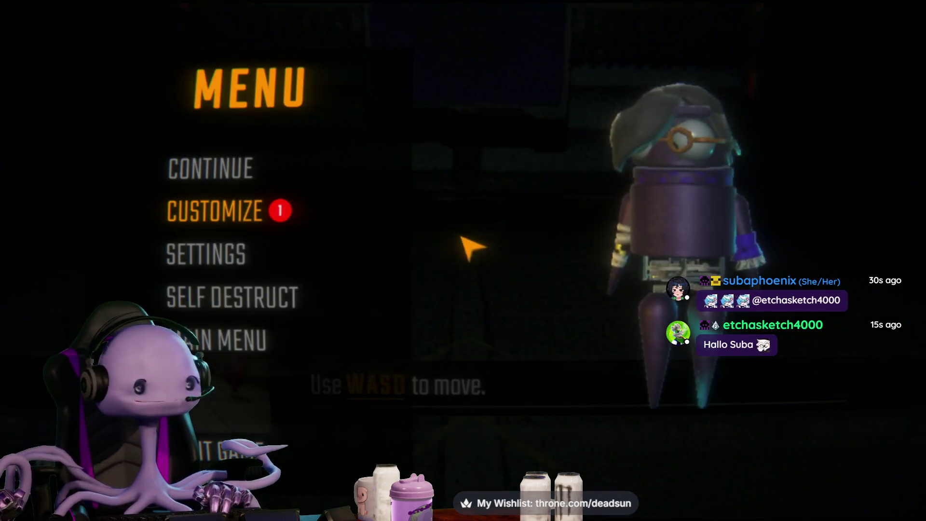
- From the pause menu, leave the level and confirm exiting to the main menu
{"action": "key", "text": "Escape"}
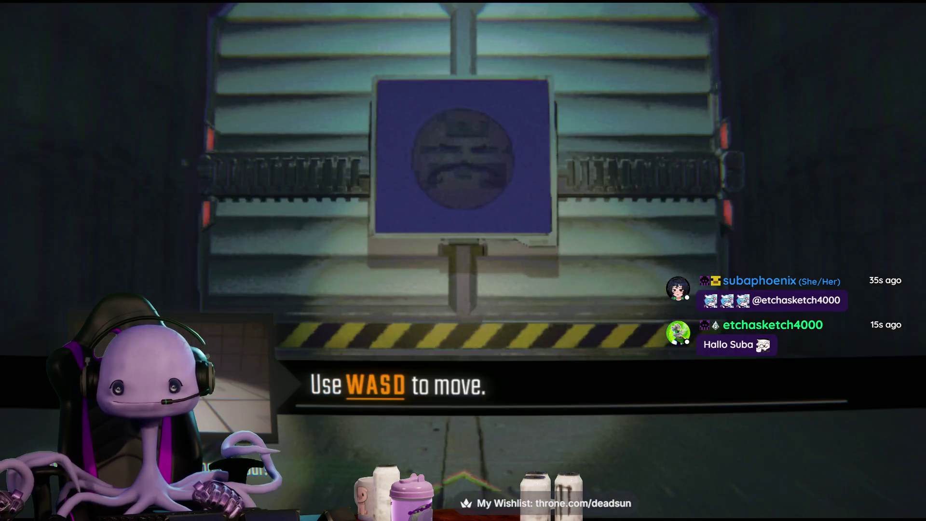
{"action": "key", "text": "Escape"}
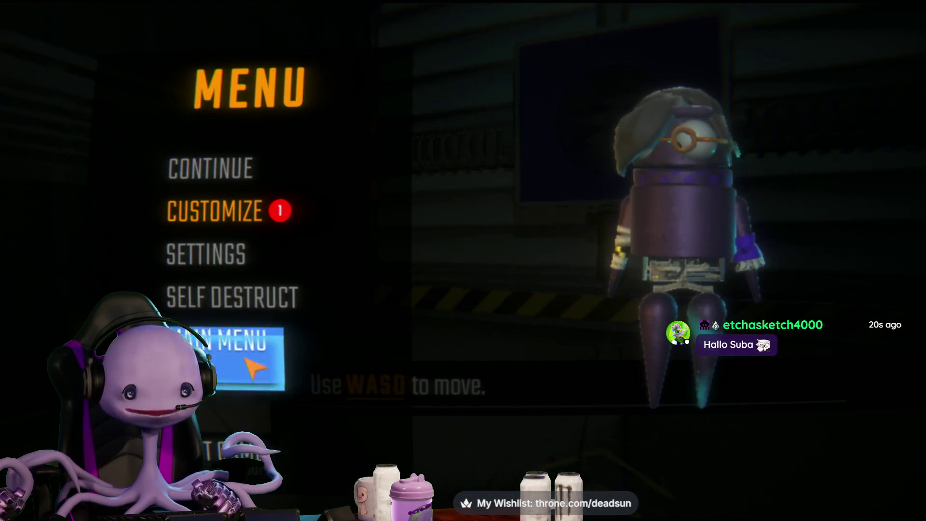
{"action": "left_click", "coordinate": [254, 367]}
{"action": "left_click", "coordinate": [379, 364]}
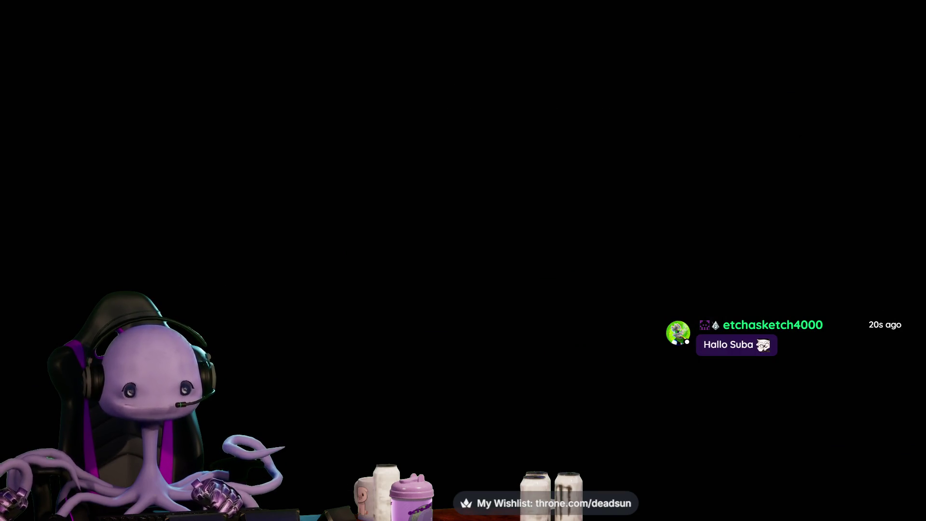
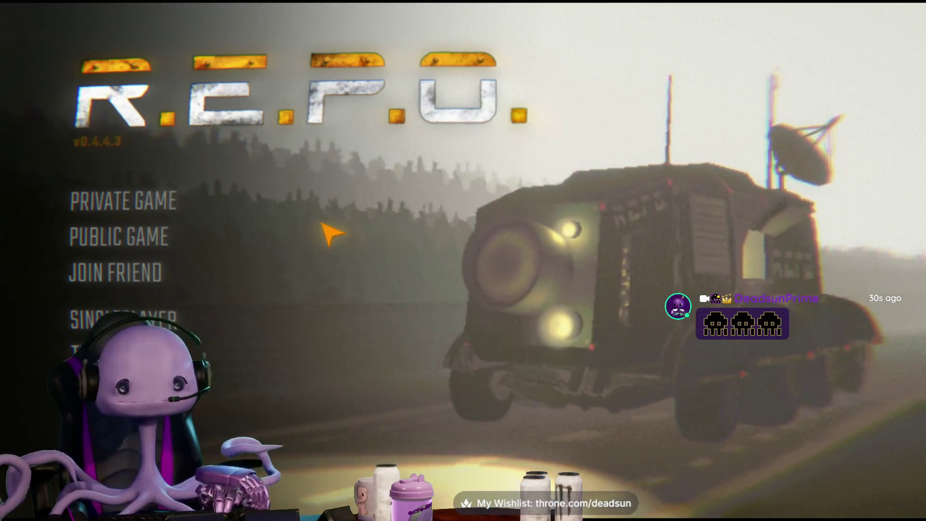
- Switch from R.E.P.O. to the Maya UFOPROPS.mb farm scene window and orbit around it
{"action": "key", "text": "alt+Tab"}
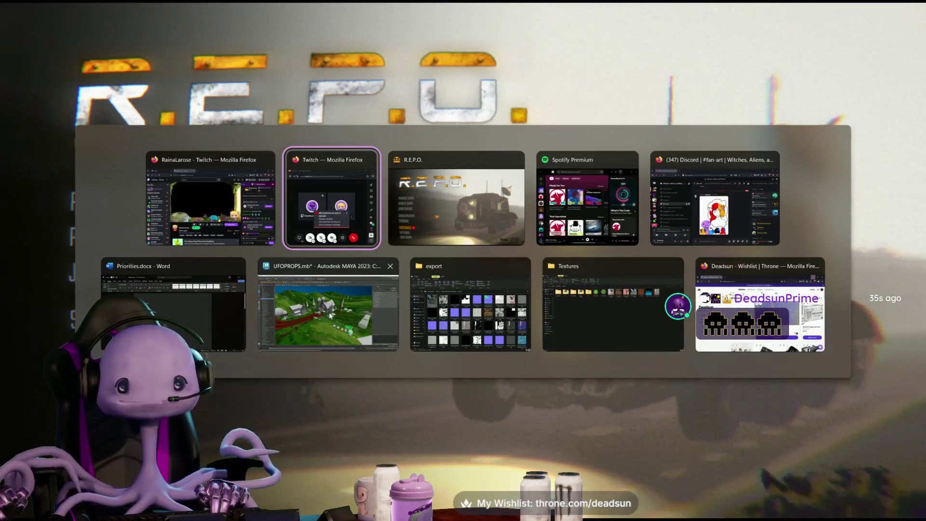
{"action": "left_click", "coordinate": [361, 296]}
{"action": "mouse_move", "coordinate": [391, 250]}
{"action": "left_mouse_down", "text": "alt"}
{"action": "mouse_move", "coordinate": [438, 247]}
{"action": "mouse_move", "coordinate": [430, 335]}
{"action": "mouse_move", "coordinate": [467, 356]}
{"action": "mouse_move", "coordinate": [444, 277]}
{"action": "mouse_move", "coordinate": [437, 286]}
{"action": "left_mouse_up", "text": "alt"}
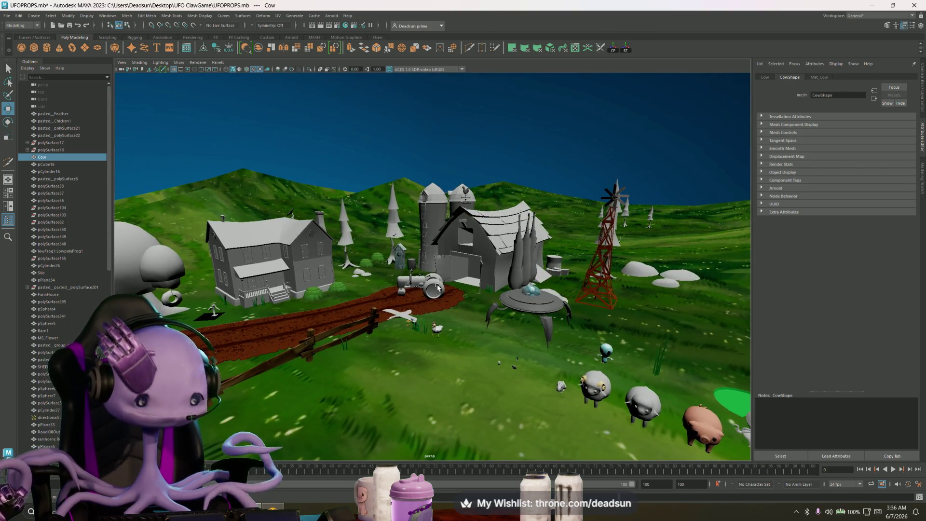
{"action": "left_click_drag", "start_coordinate": [438, 287], "coordinate": [438, 288], "text": "alt"}
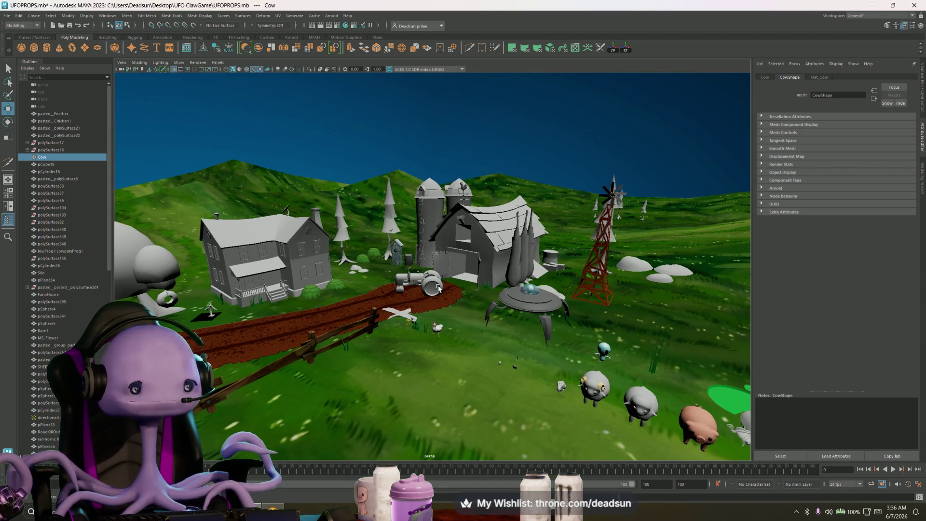
{"action": "mouse_move", "coordinate": [439, 287]}
{"action": "left_mouse_down", "text": "alt"}
{"action": "mouse_move", "coordinate": [447, 287]}
{"action": "mouse_move", "coordinate": [433, 287]}
{"action": "left_mouse_up", "text": "alt"}
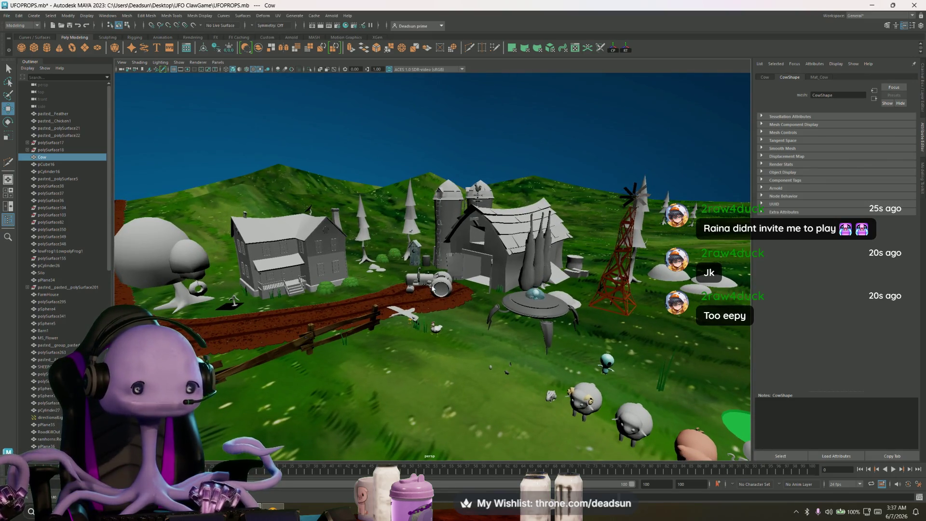
- Tumble the Maya farm view, then switch over to the Firefox Twitch stream window
{"action": "left_click_drag", "start_coordinate": [432, 288], "coordinate": [431, 290], "text": "alt"}
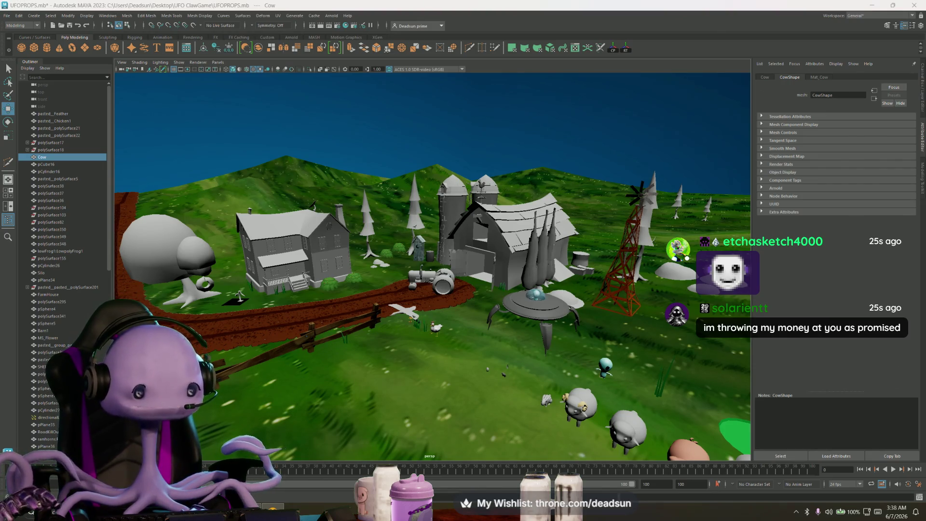
{"action": "key", "text": "alt+Tab"}
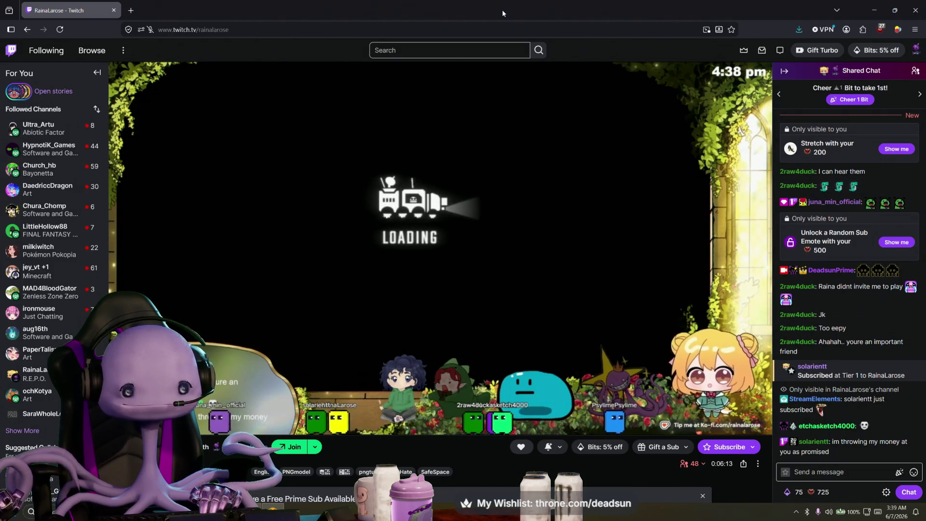
- Minimize the Twitch window and zoom the Maya viewport in on the farm scene
{"action": "key", "text": "super+Down"}
{"action": "key", "text": "super+Down"}
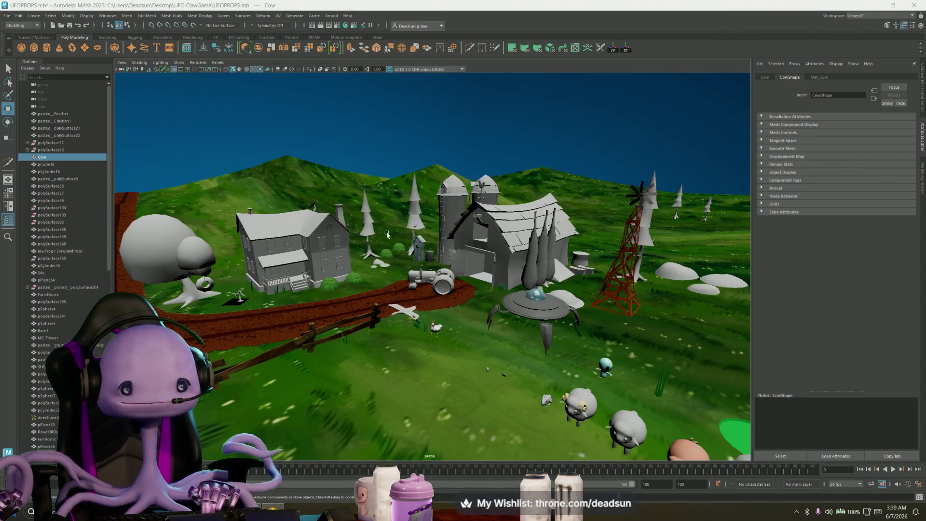
{"action": "right_click_drag", "start_coordinate": [307, 303], "coordinate": [375, 310], "text": "alt"}
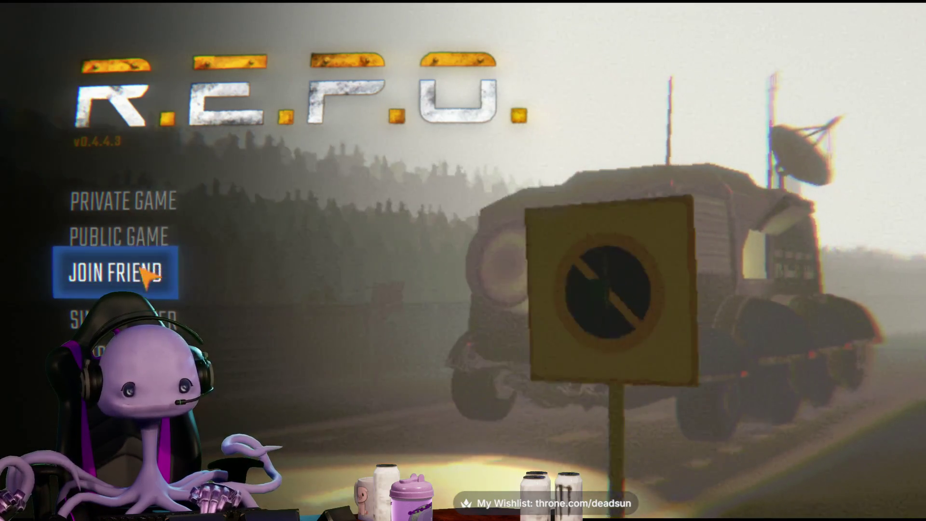
{"action": "key", "text": "shift+Tab"}
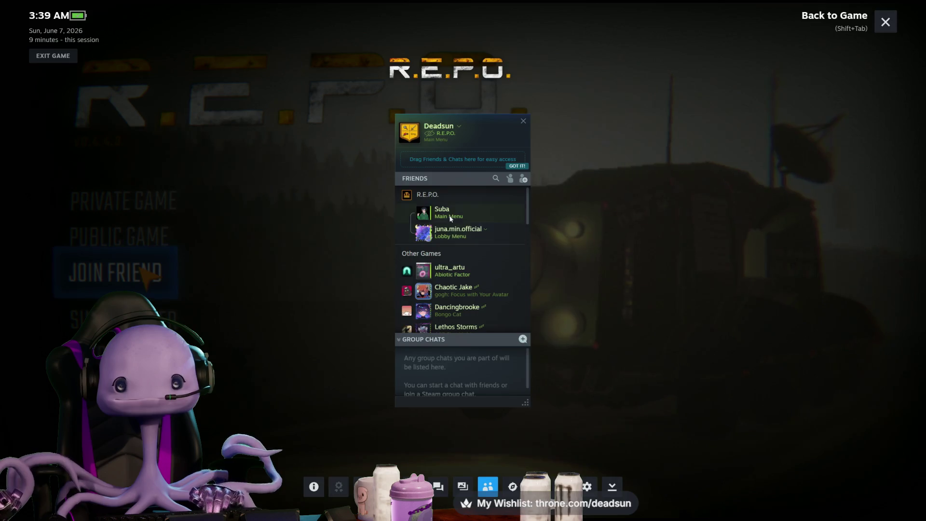
{"action": "scroll", "coordinate": [467, 250], "scroll_direction": "down", "scroll_amount": 2}
{"action": "scroll", "coordinate": [468, 252], "scroll_direction": "down", "scroll_amount": 1}
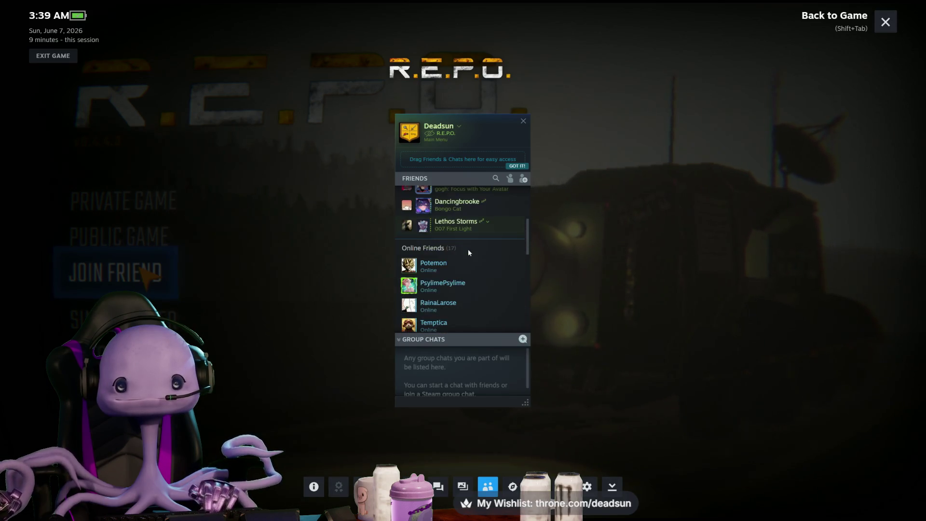
{"action": "left_click", "coordinate": [460, 163]}
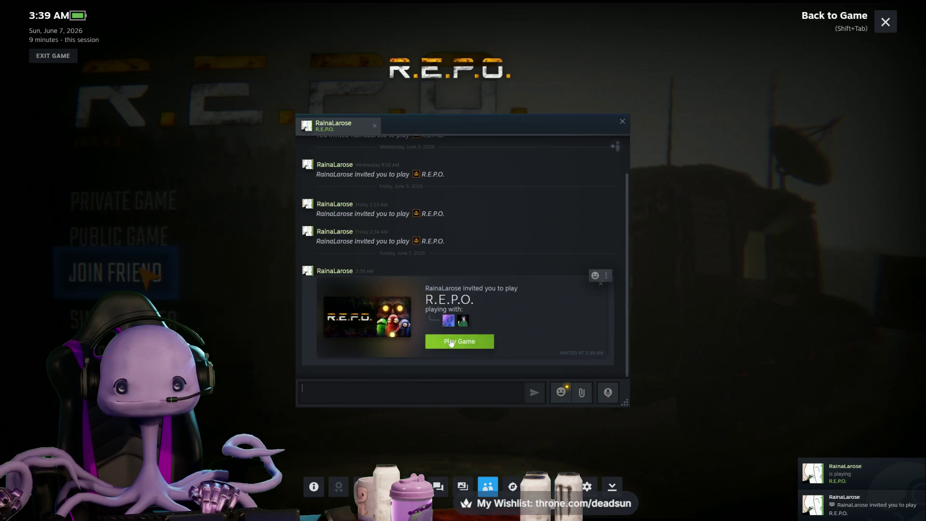
{"action": "left_click", "coordinate": [448, 340]}
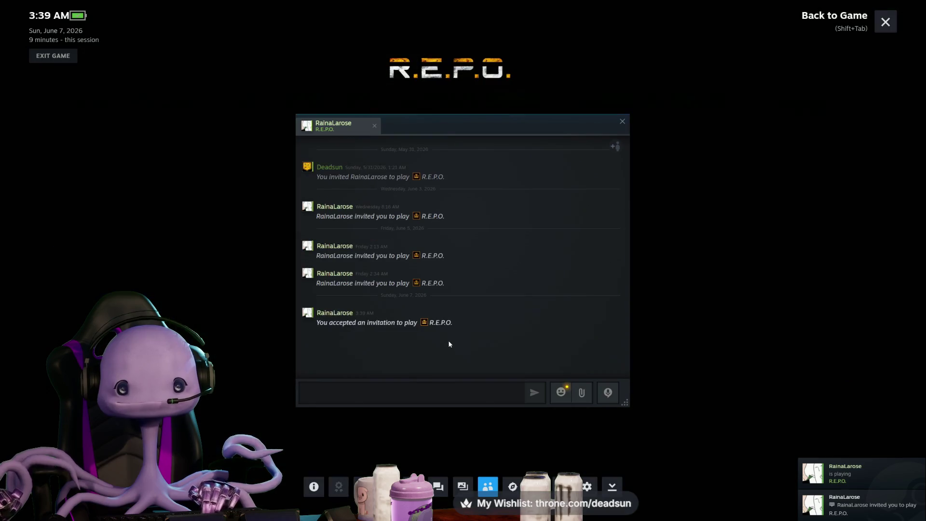
{"action": "left_click", "coordinate": [623, 122]}
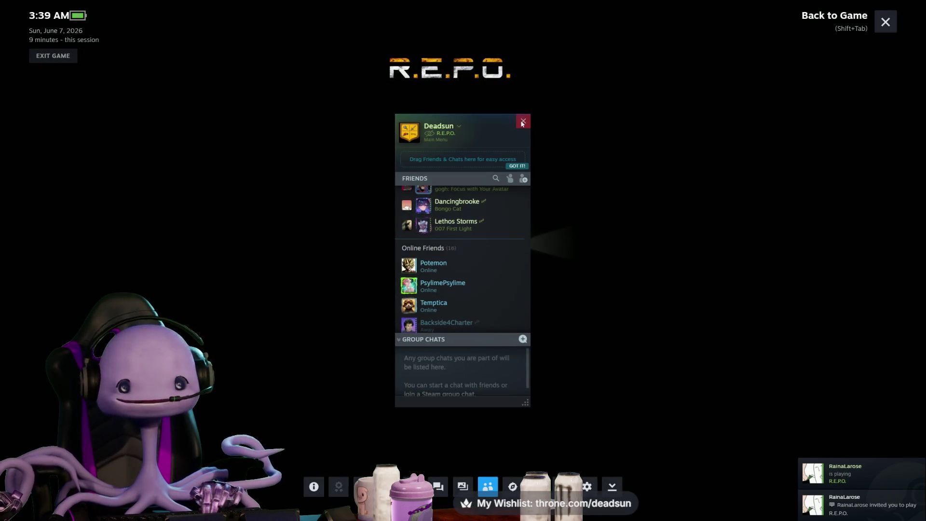
{"action": "left_click", "coordinate": [522, 122]}
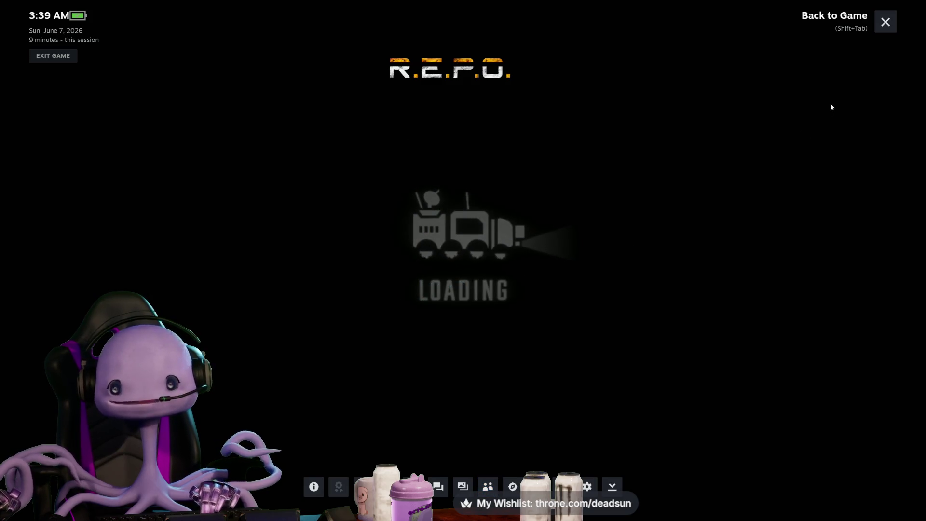
{"action": "left_click", "coordinate": [884, 22]}
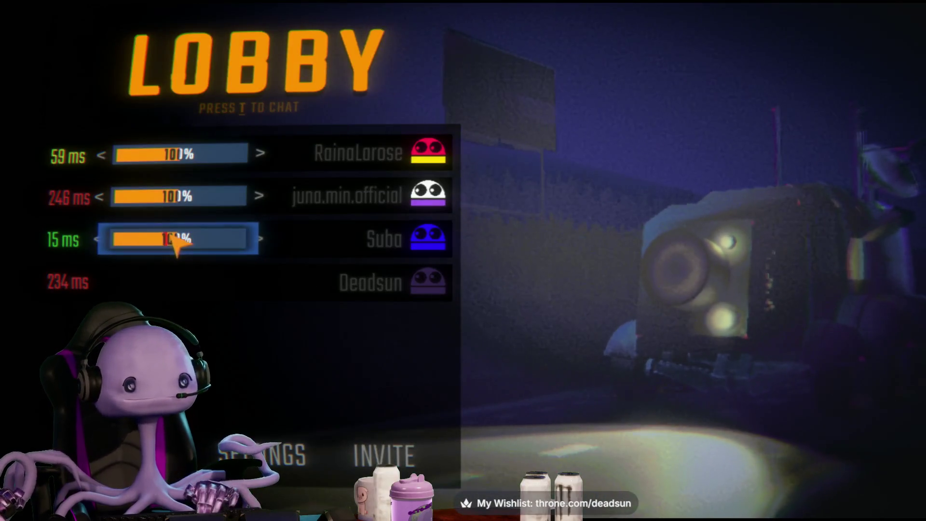
- Set all three lobby players' voice volumes to 0% and invite a friend from the Steam friend list
{"action": "left_click_drag", "start_coordinate": [207, 242], "coordinate": [114, 240]}
{"action": "left_click_drag", "start_coordinate": [197, 201], "coordinate": [82, 204]}
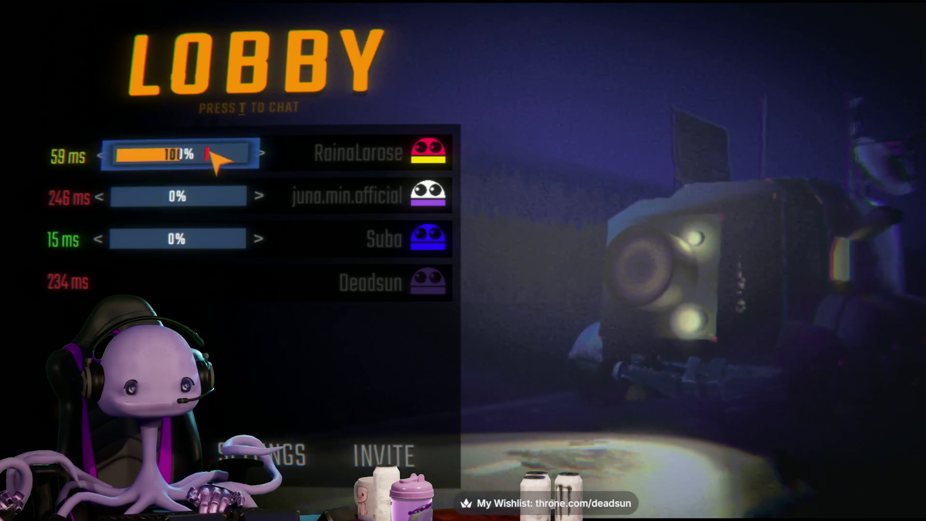
{"action": "left_click_drag", "start_coordinate": [262, 154], "coordinate": [117, 159]}
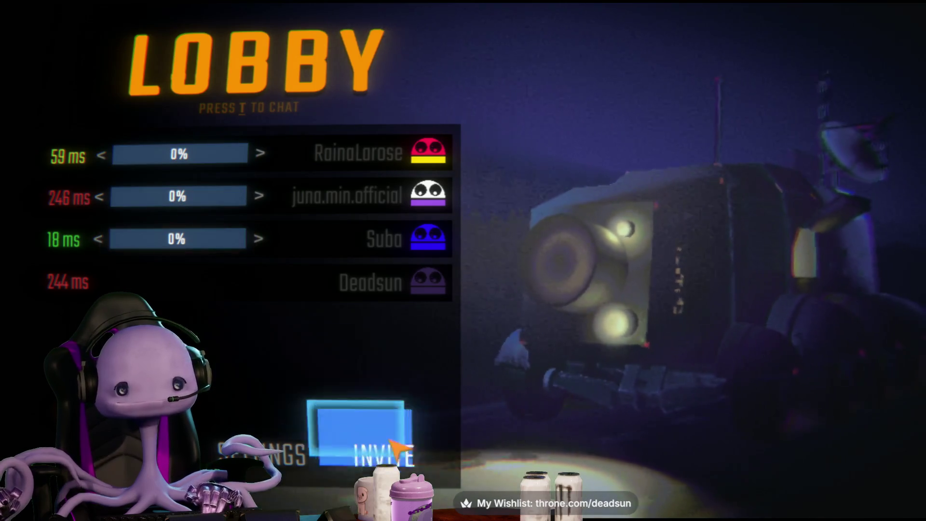
{"action": "left_click", "coordinate": [397, 454]}
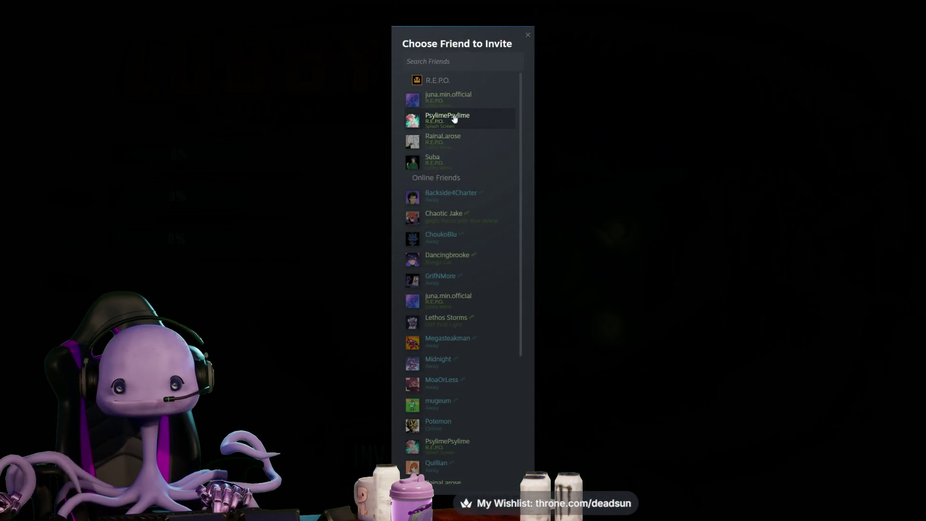
{"action": "left_click", "coordinate": [459, 118]}
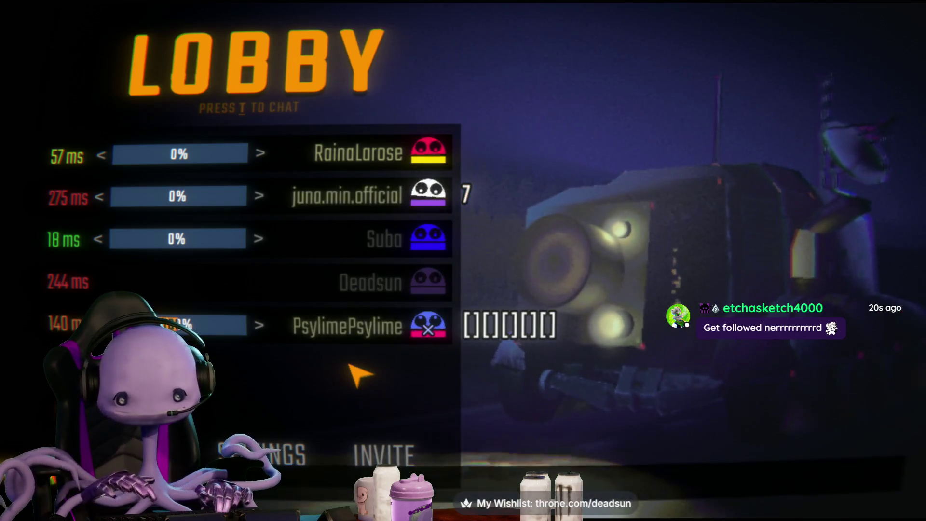
{"action": "type", "text": "t"}
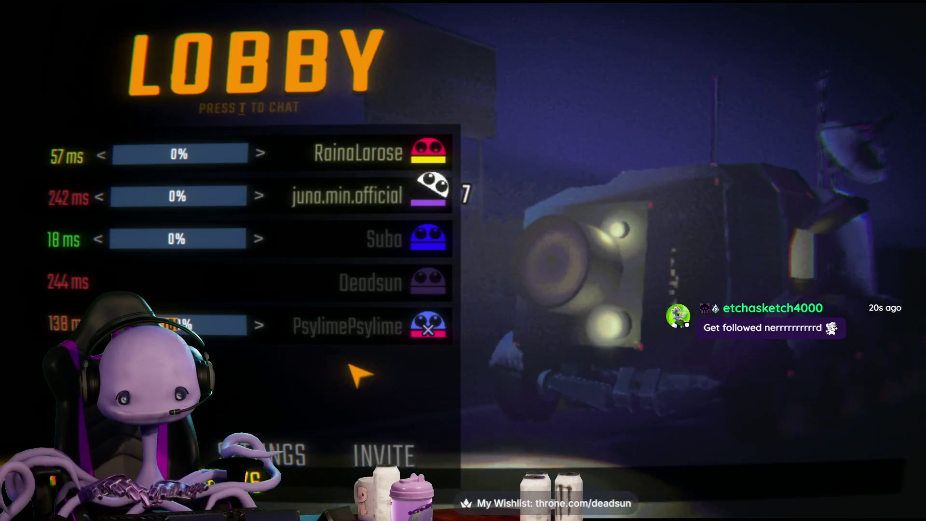
{"action": "type", "text": "57676767"}
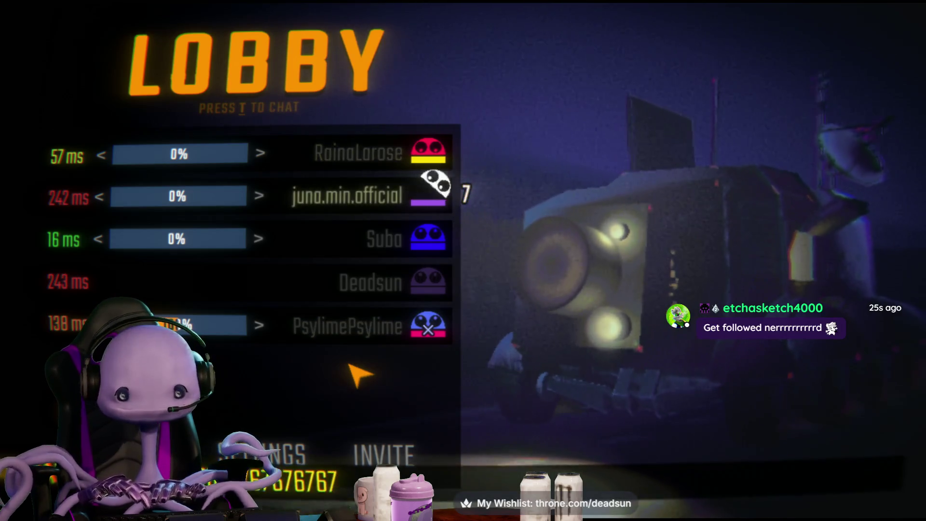
- Send the lobby chat message, walk through the doorway after teammates and switch the flashlight on
{"action": "key", "text": "Return"}
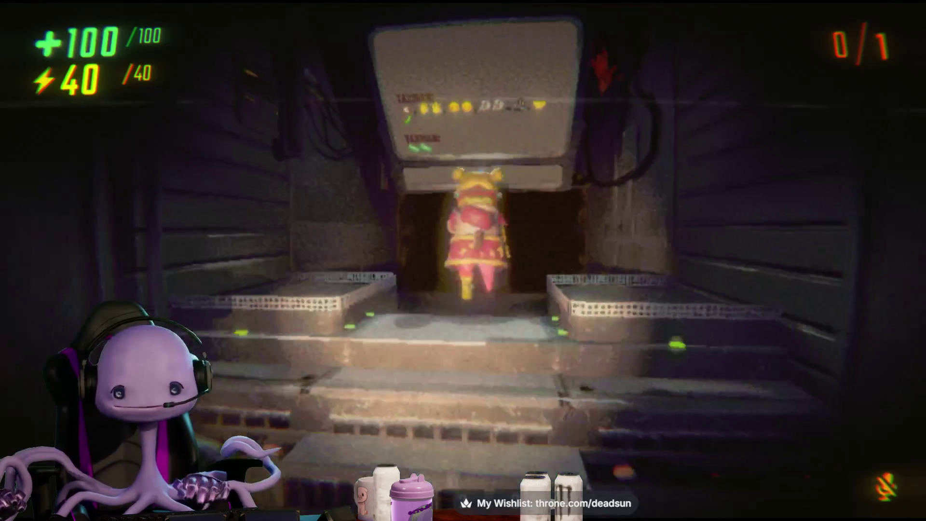
{"action": "key", "text": "w"}
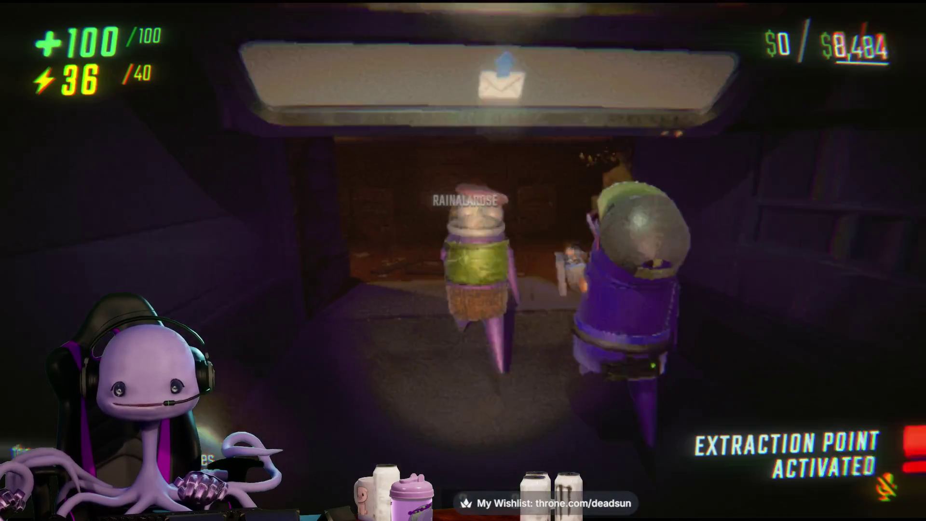
{"action": "key", "text": "w"}
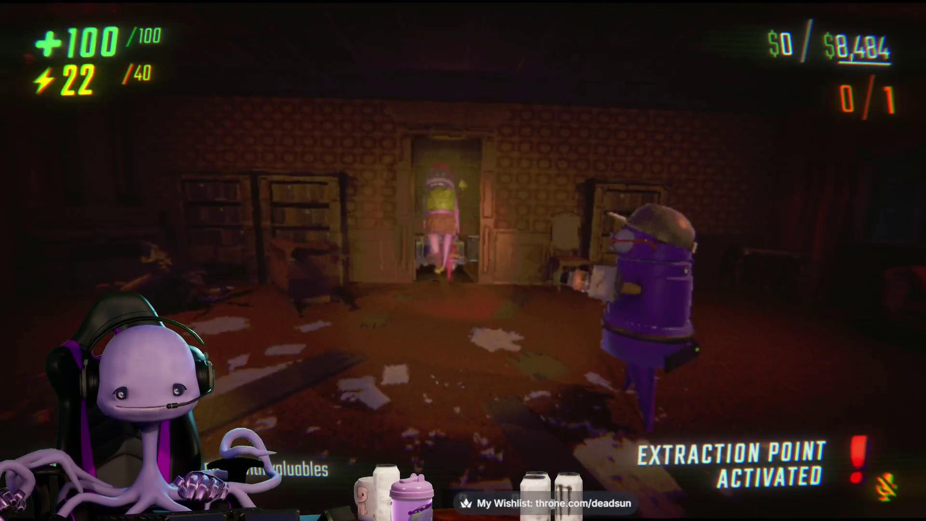
{"action": "key", "text": "w"}
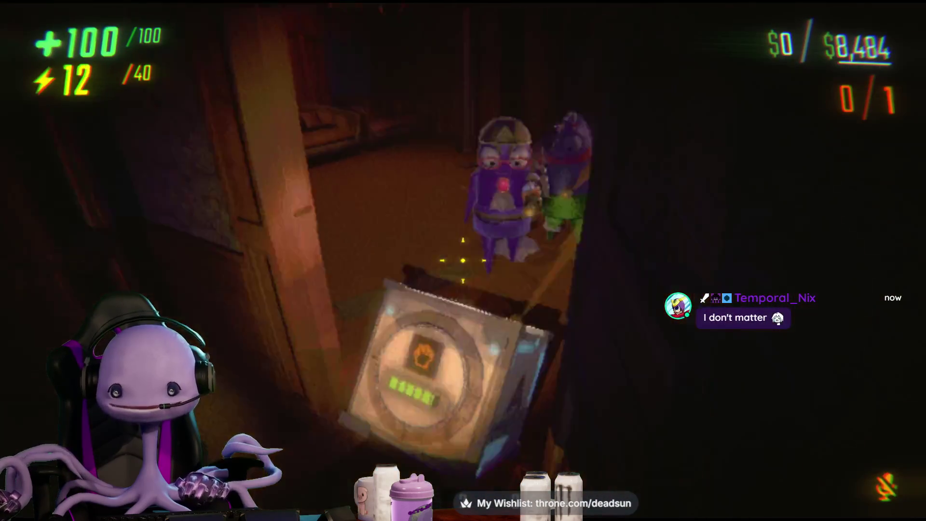
{"action": "key", "text": "w"}
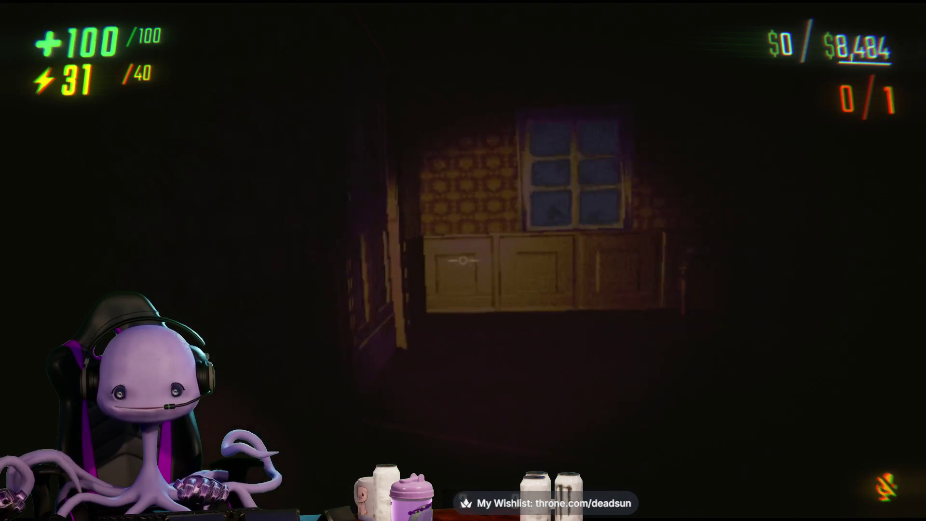
{"action": "key", "text": "f"}
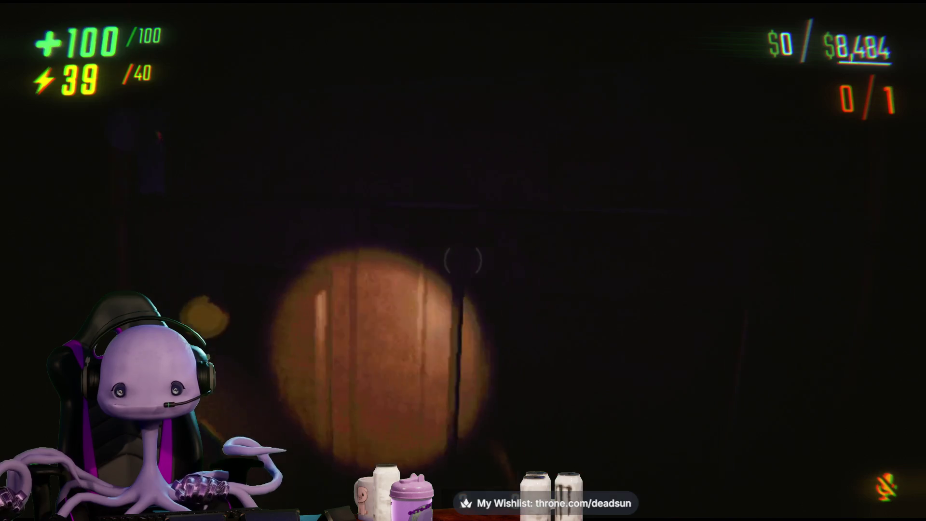
- Open the three doors with E and sprint through the lit room into the dark corridor
{"action": "key", "text": "e"}
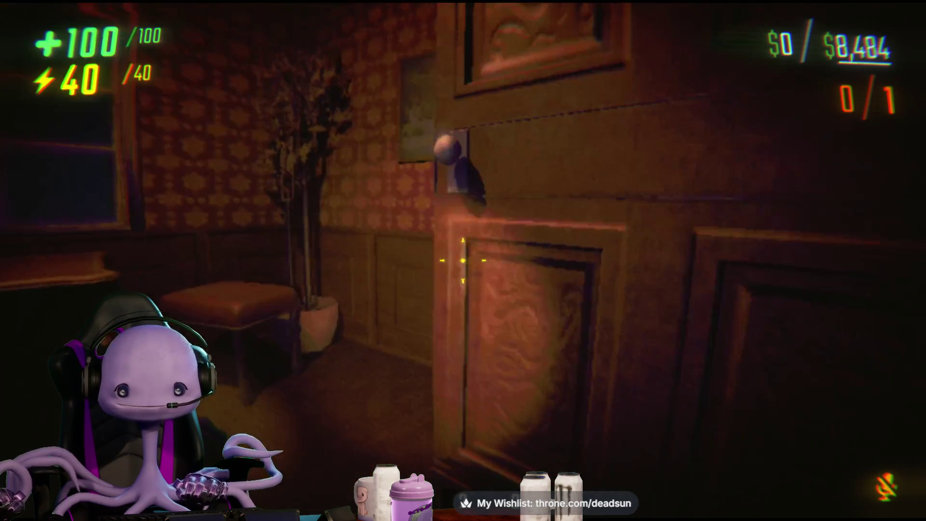
{"action": "key", "text": "e"}
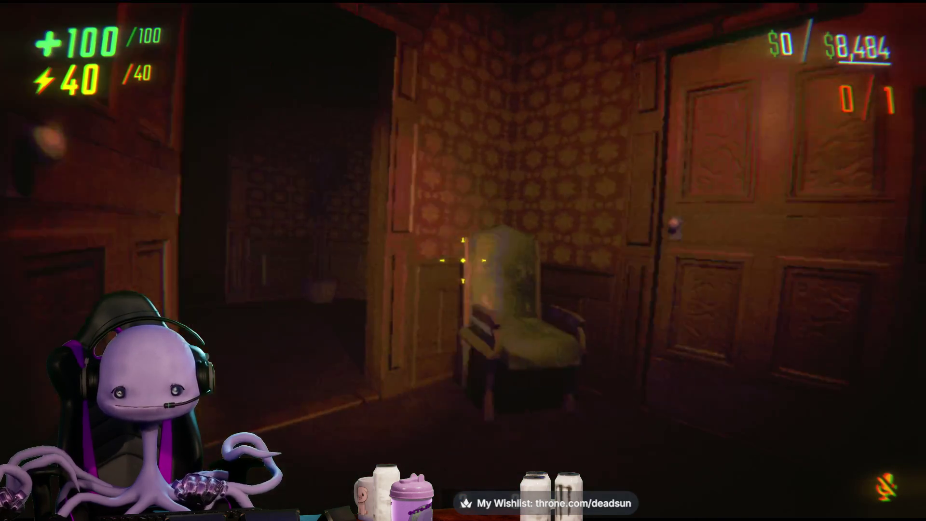
{"action": "key", "text": "w"}
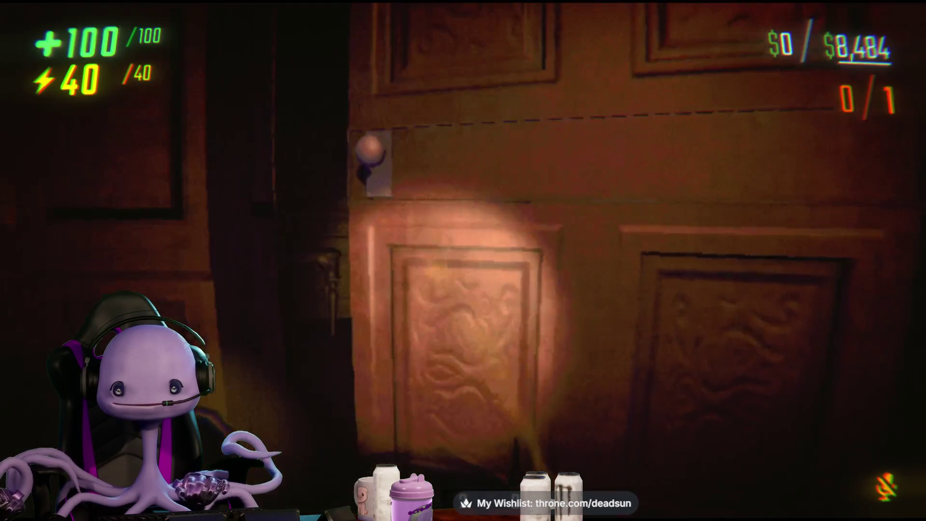
{"action": "key", "text": "e"}
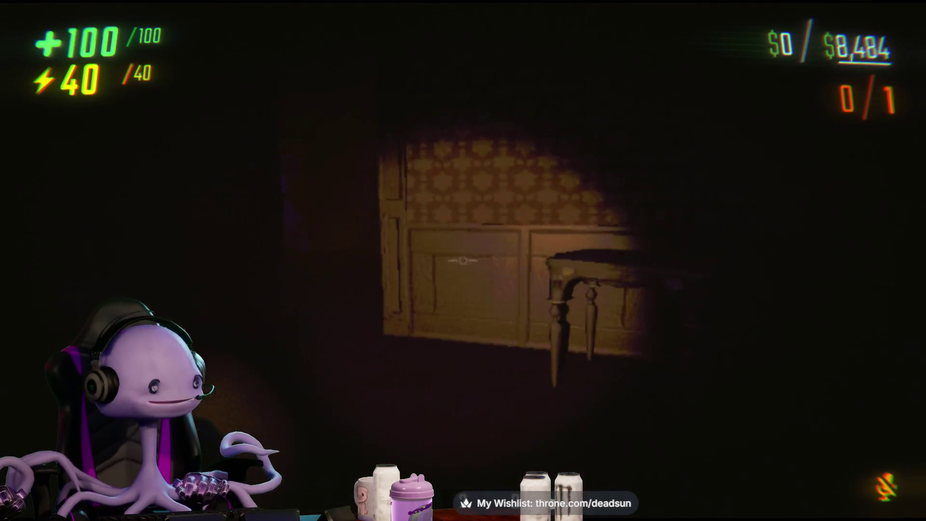
{"action": "key", "text": "shift+w"}
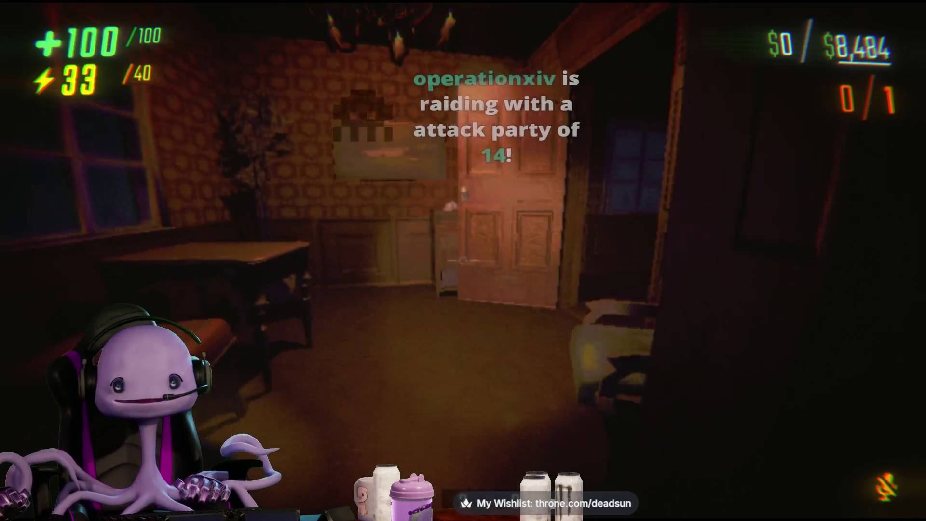
{"action": "key", "text": "shift+w"}
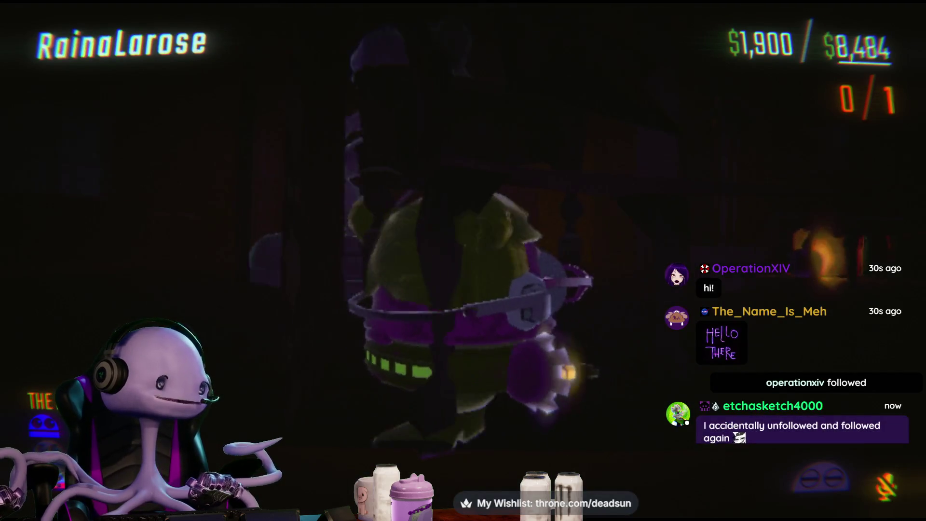
- Switch from the R.E.P.O. spectator view to the browser showing the raider's Twitch page
{"action": "key", "text": "alt+Tab"}
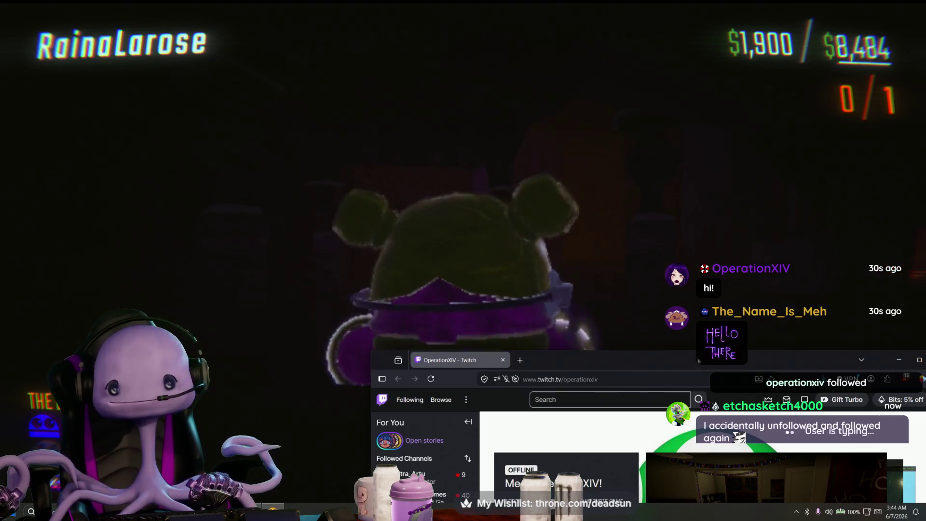
{"action": "scroll", "coordinate": [342, 294], "scroll_direction": "down", "scroll_amount": 2}
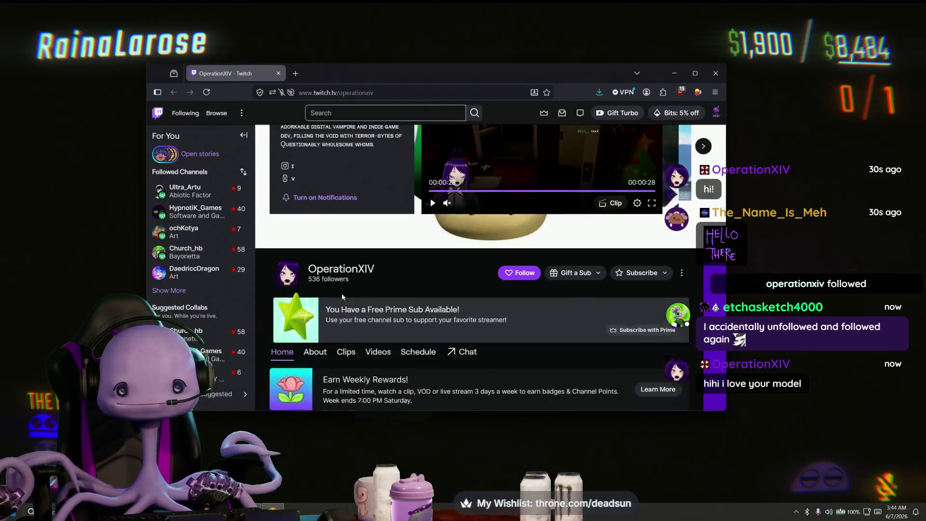
- Reveal the raiding streamer's offline player and follow their Twitch channel
{"action": "left_click", "coordinate": [340, 268]}
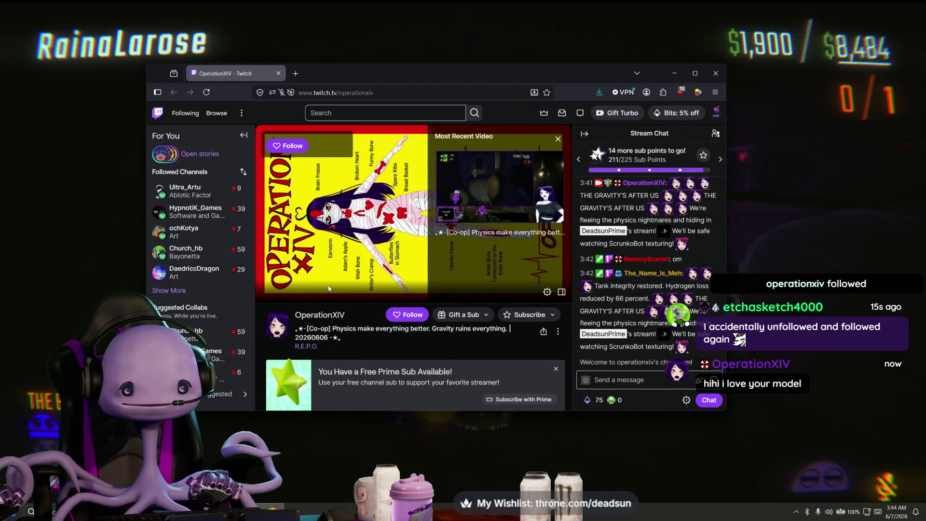
{"action": "scroll", "coordinate": [319, 239], "scroll_direction": "down", "scroll_amount": 3}
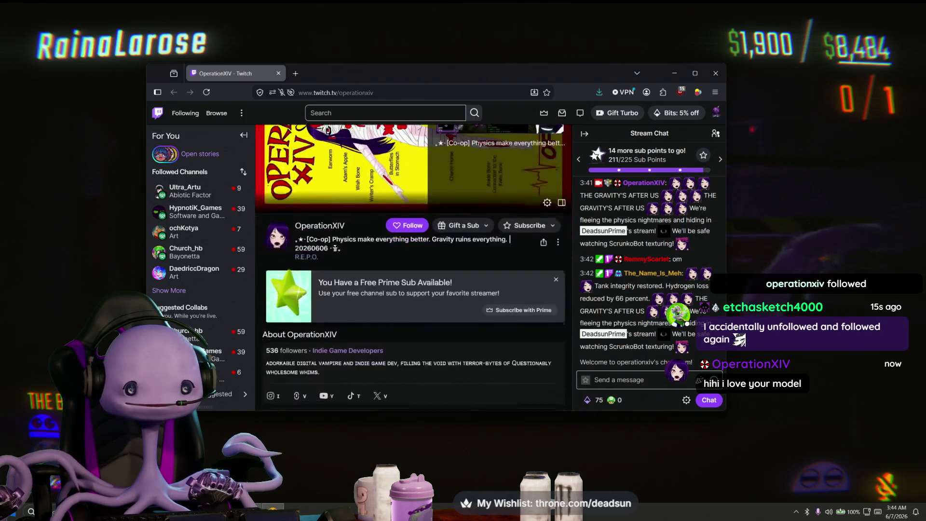
{"action": "scroll", "coordinate": [398, 275], "scroll_direction": "up", "scroll_amount": 2}
{"action": "left_click", "coordinate": [397, 273]}
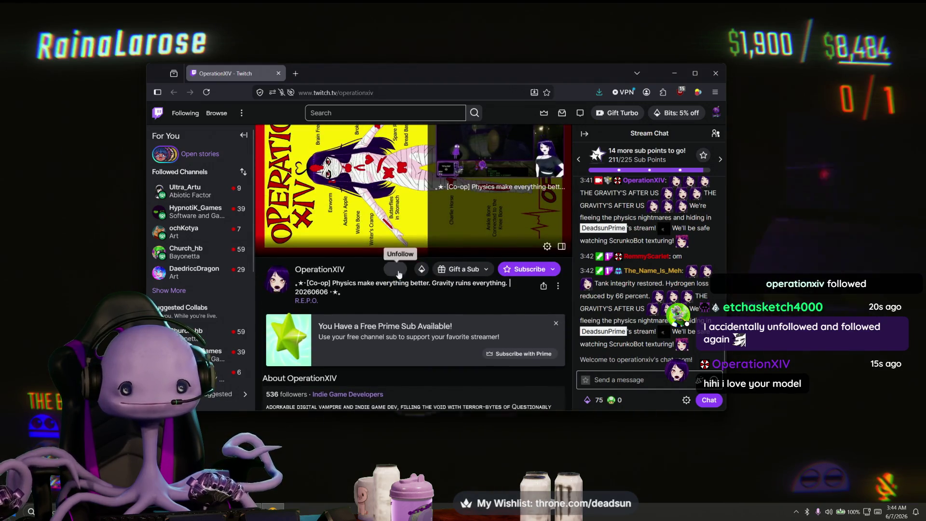
{"action": "scroll", "coordinate": [322, 278], "scroll_direction": "up", "scroll_amount": 1}
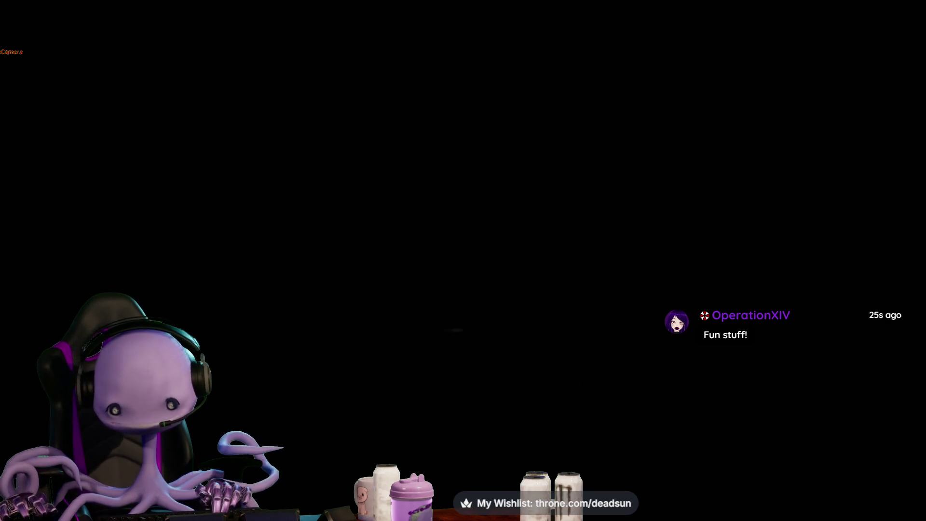
- Follow teammates down the truck ramp, through the corridor and computer room, into the next doorway
{"action": "key", "text": "w"}
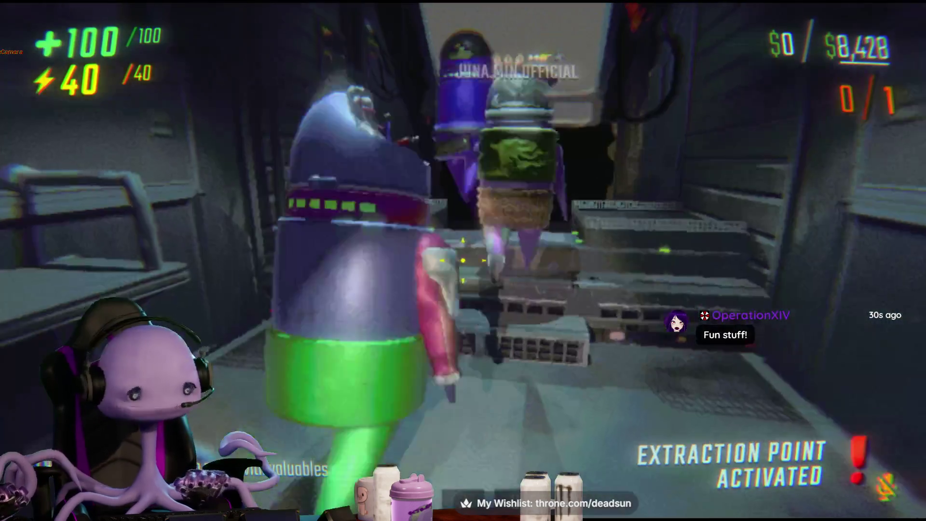
{"action": "key", "text": "w"}
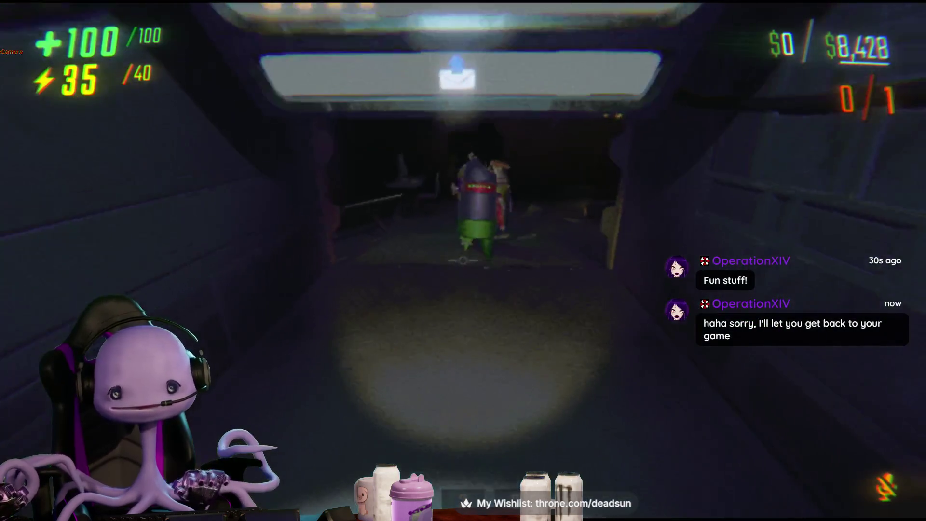
{"action": "key", "text": "w"}
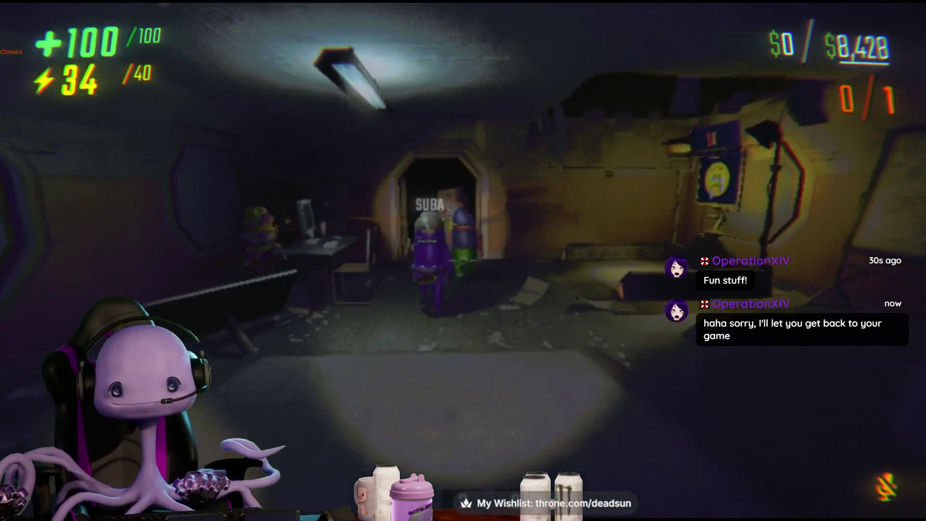
{"action": "key", "text": "w"}
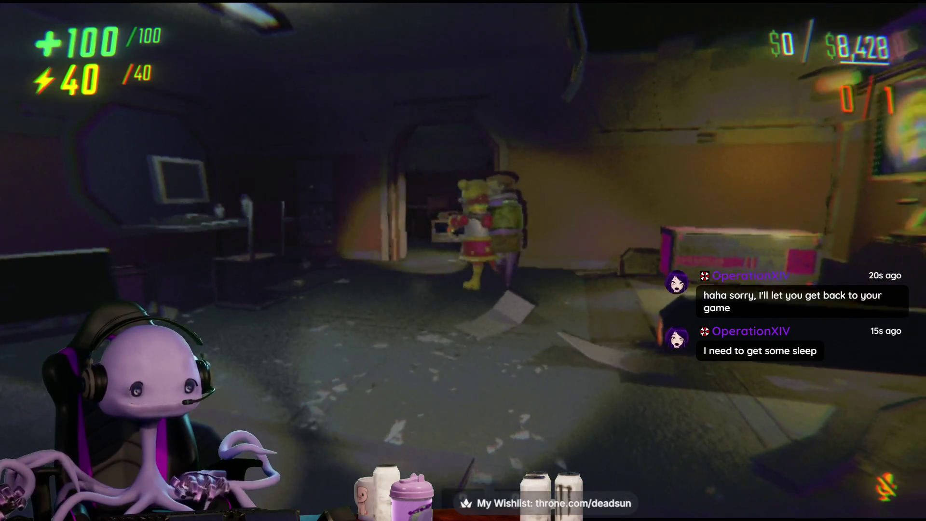
{"action": "key", "text": "shift+w"}
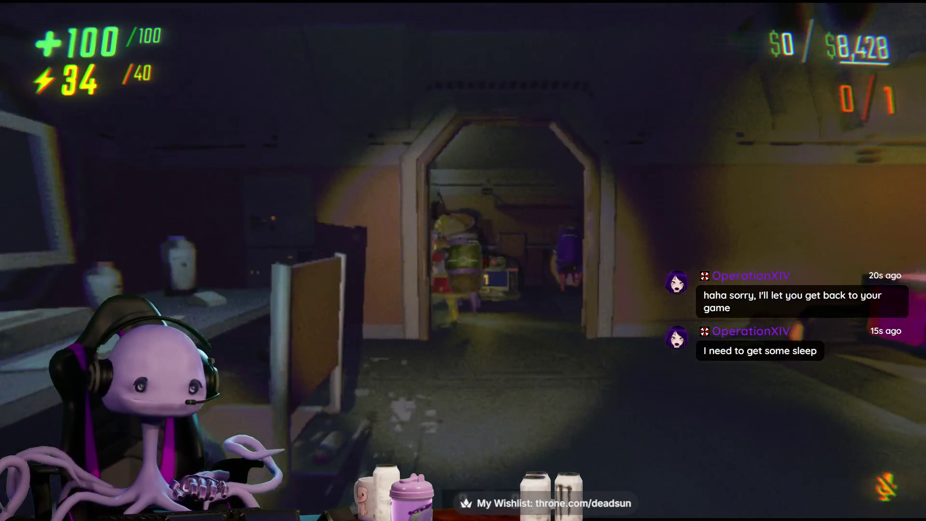
{"action": "key", "text": "w"}
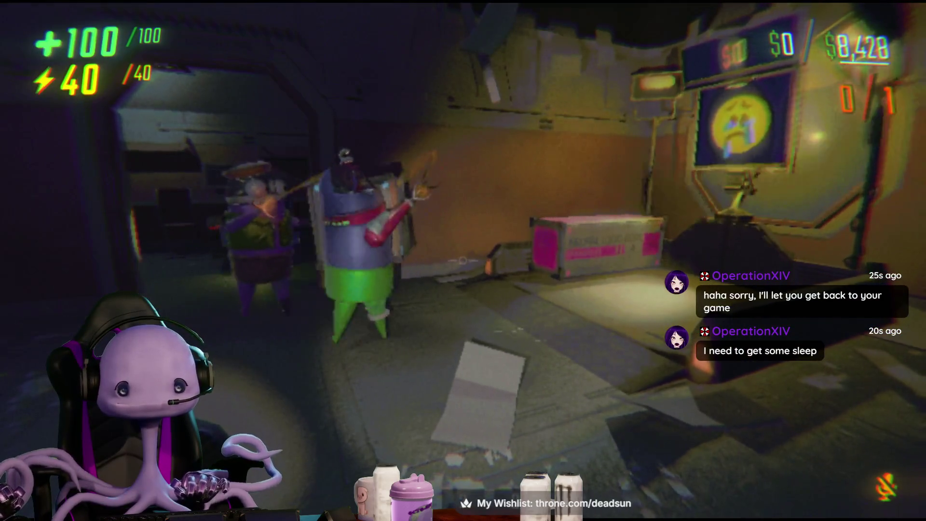
{"action": "key", "text": "s"}
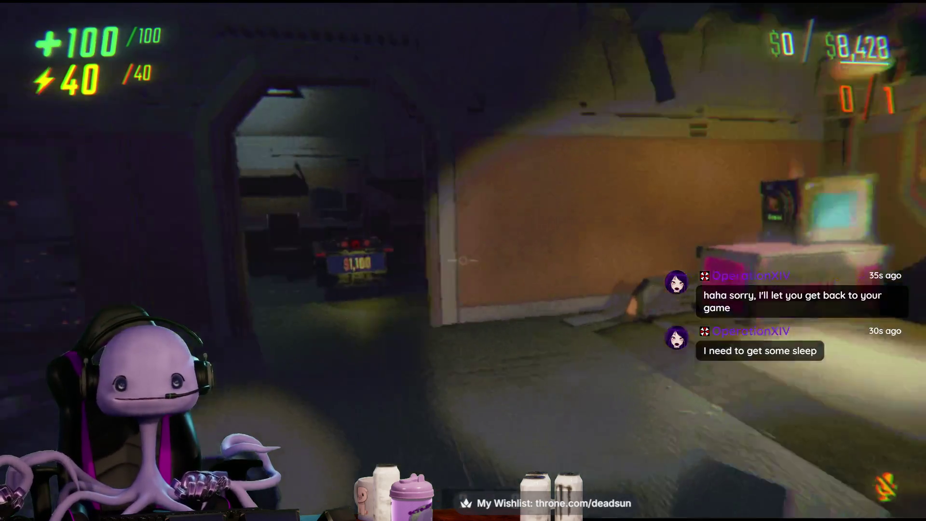
{"action": "key", "text": "shift+w"}
- Walk past the $1,100 machine and teammates to the scanned crate by the wall panels
{"action": "key", "text": "w"}
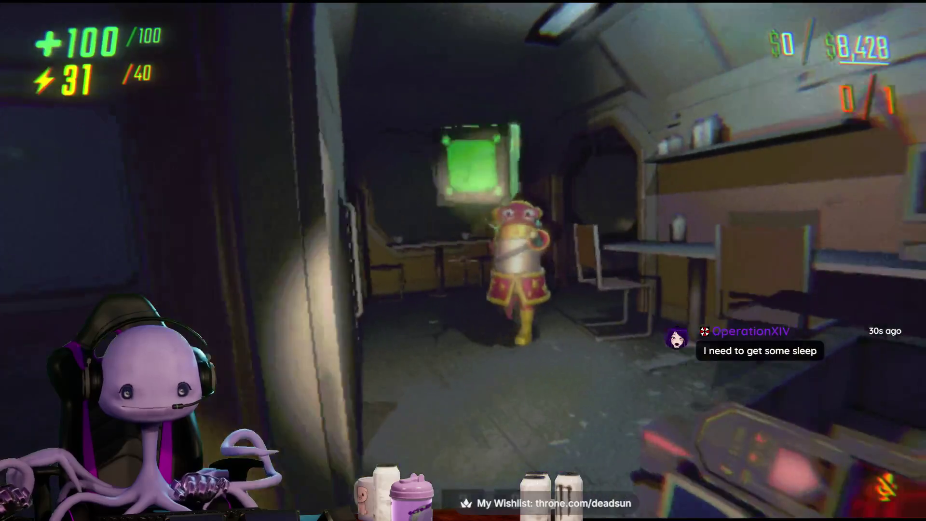
{"action": "key", "text": "w"}
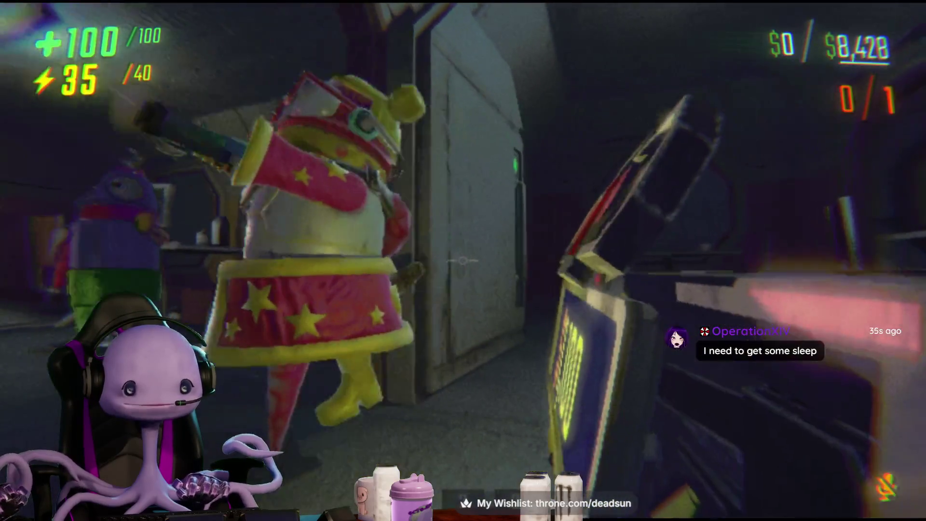
{"action": "key", "text": "w"}
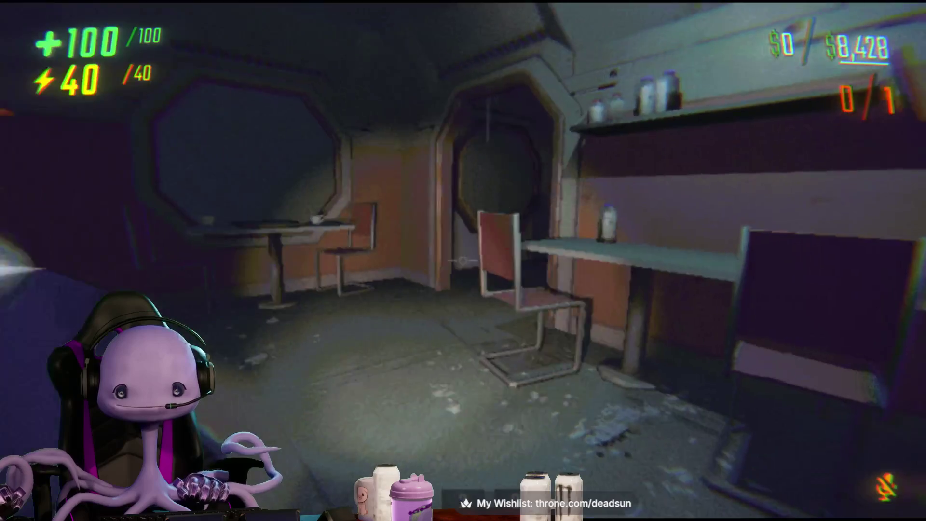
{"action": "key", "text": "w"}
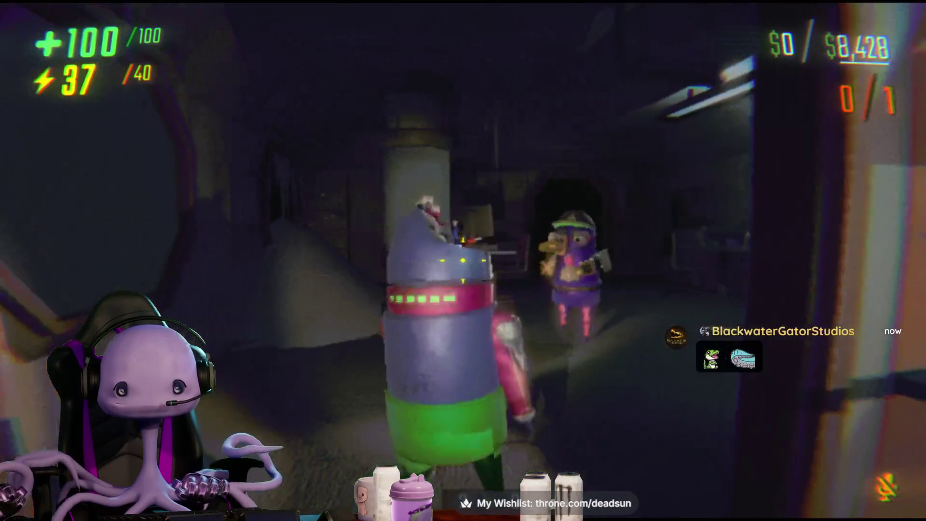
{"action": "key", "text": "w"}
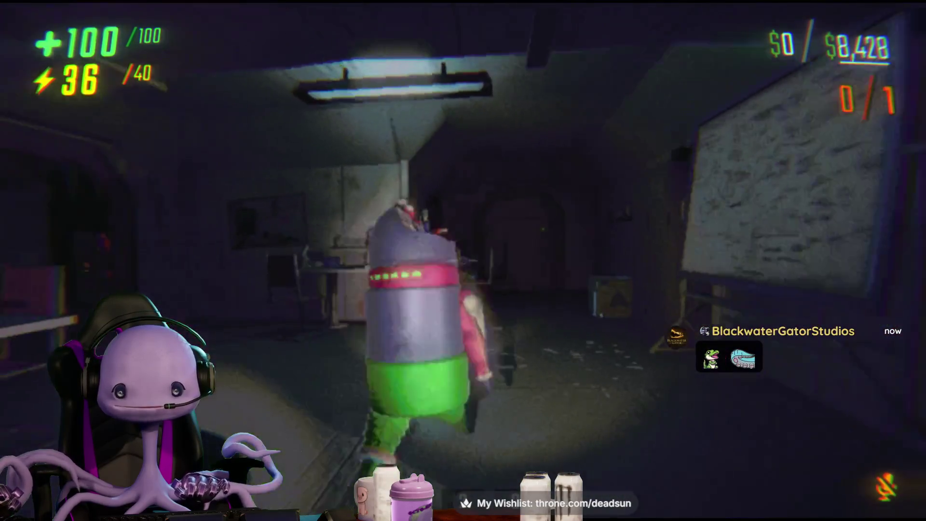
{"action": "key", "text": "w"}
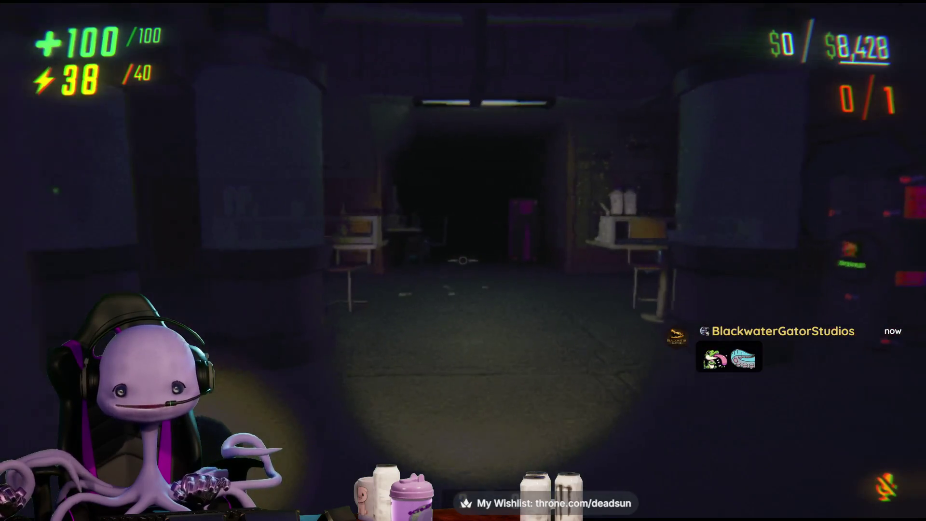
{"action": "key", "text": "w"}
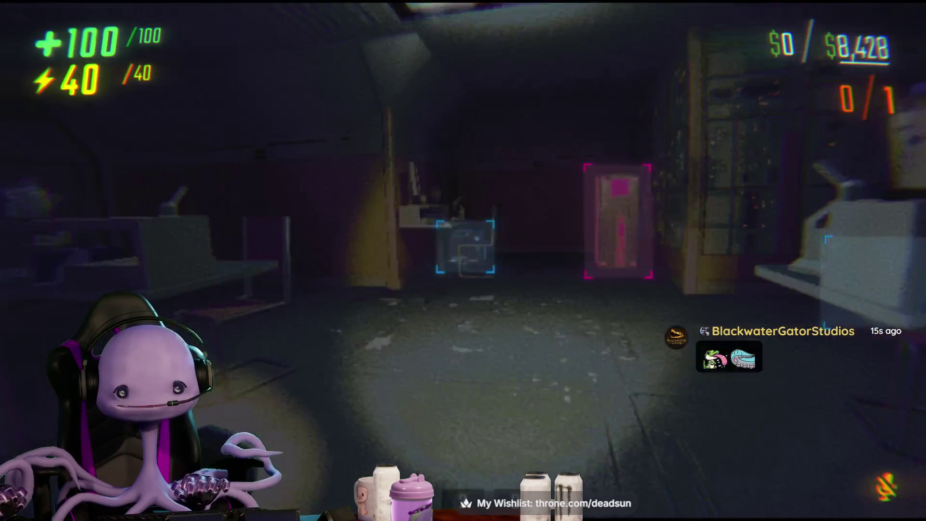
{"action": "key", "text": "w"}
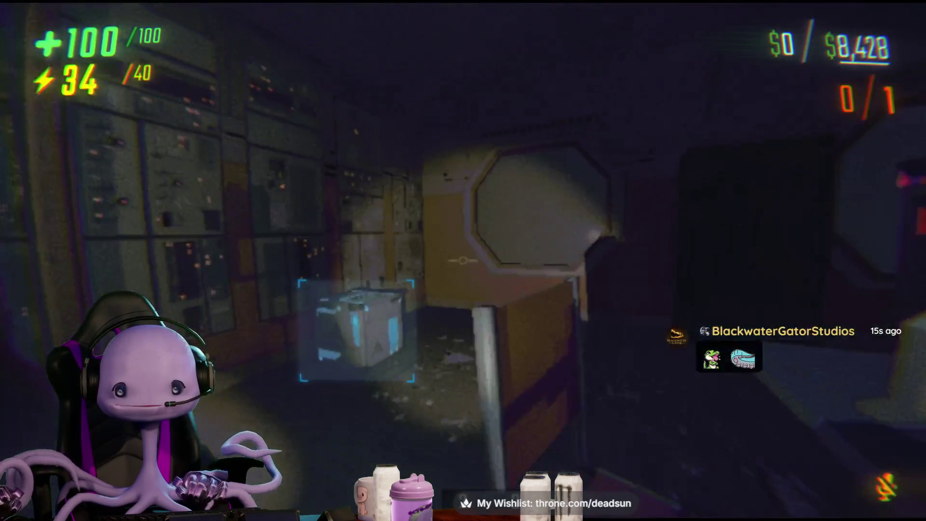
{"action": "key", "text": "w"}
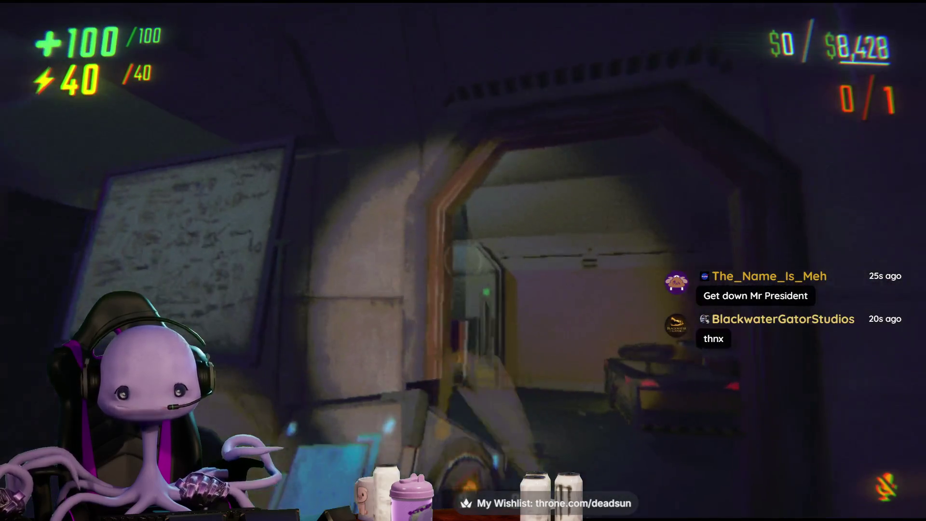
- Walk through the doorway beside the whiteboard into the lit corridor
{"action": "key", "text": "w"}
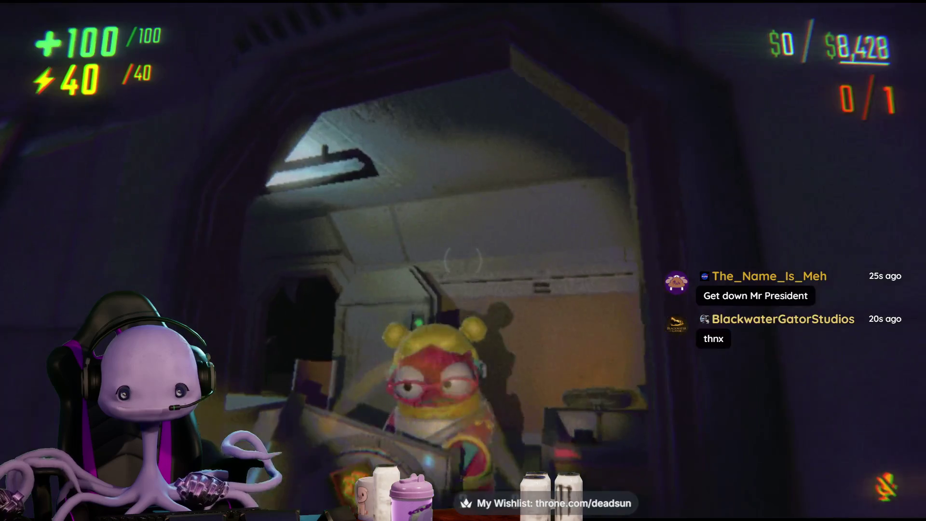
- Move past the teammate along the corridor to the extraction-area doorway
{"action": "key", "text": "w"}
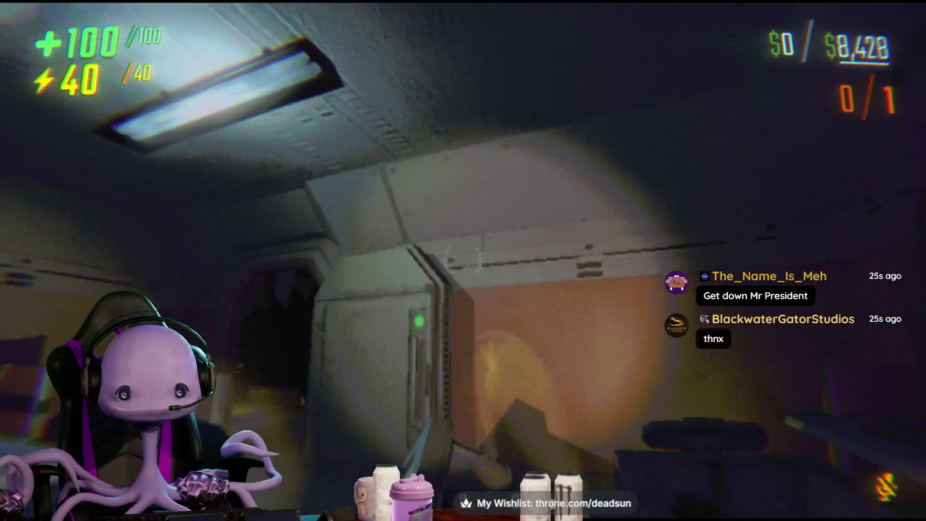
{"action": "key", "text": "w"}
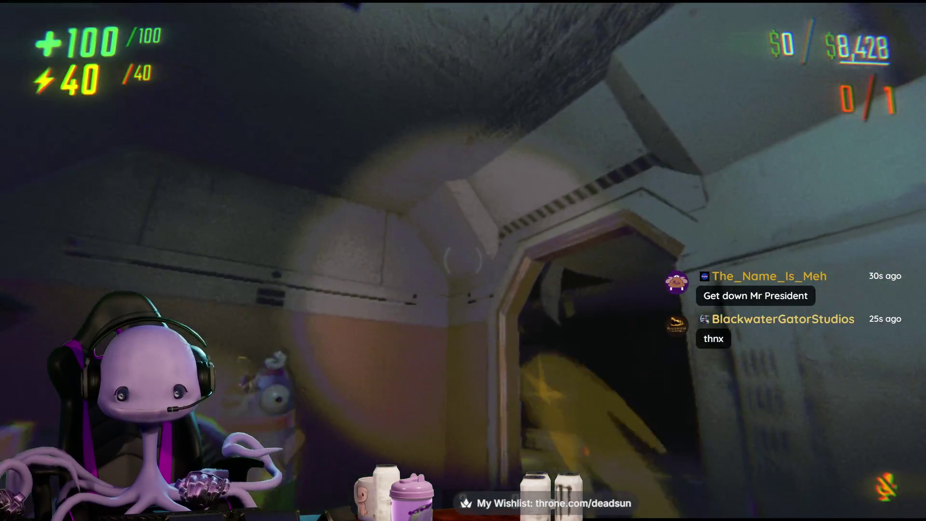
{"action": "key", "text": "w"}
{"action": "key", "text": "w"}
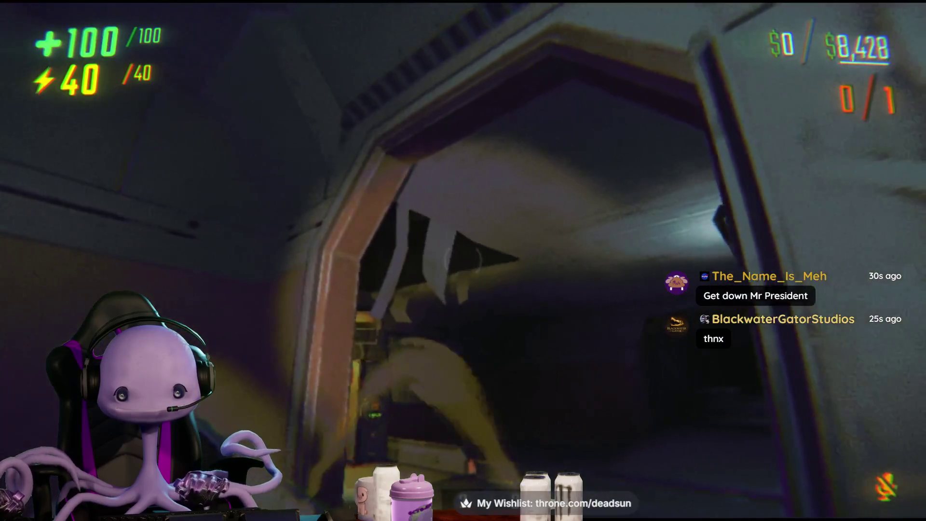
{"action": "key", "text": "w"}
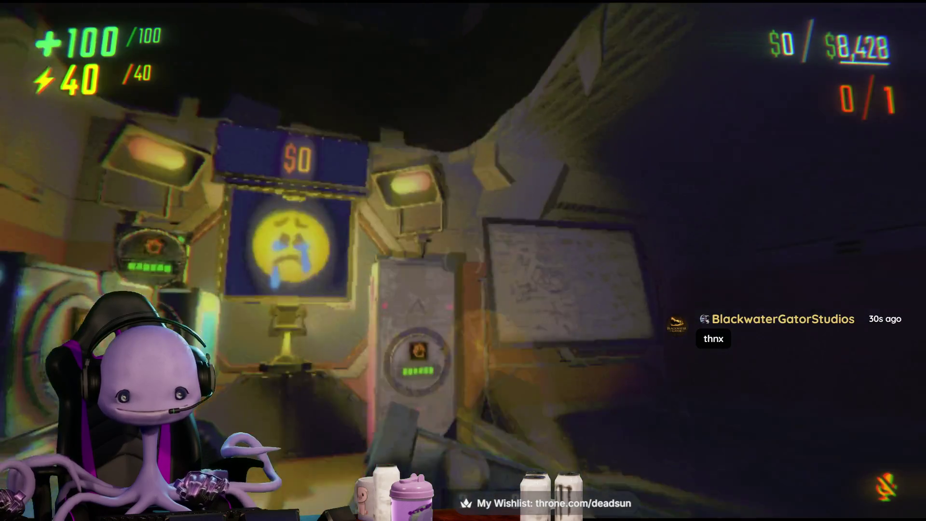
- Approach the hand-icon machines, look down at the top panel and circle around one
{"action": "key", "text": "w"}
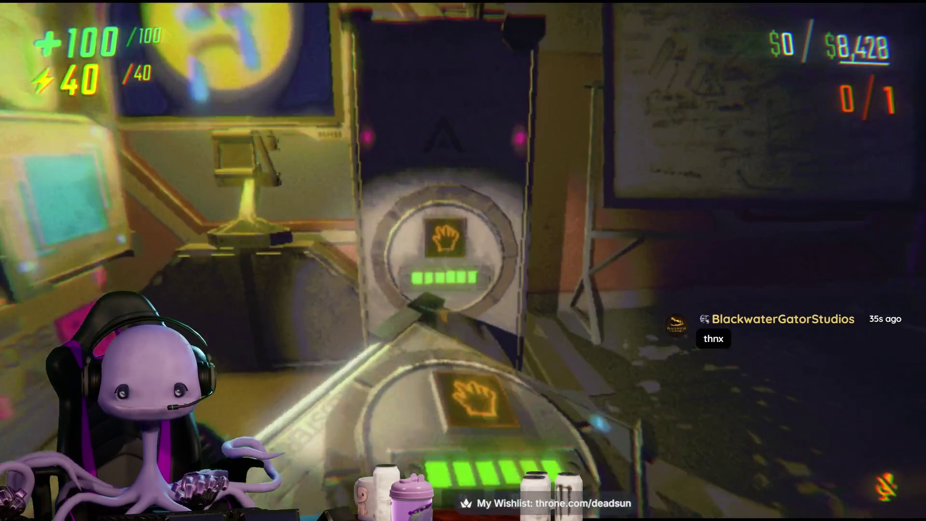
{"action": "key", "text": "w"}
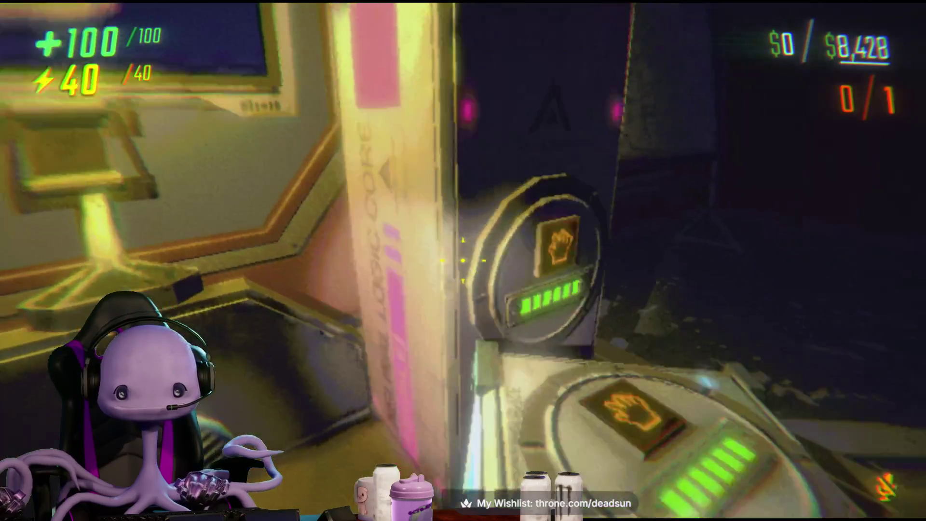
{"action": "key", "text": "w"}
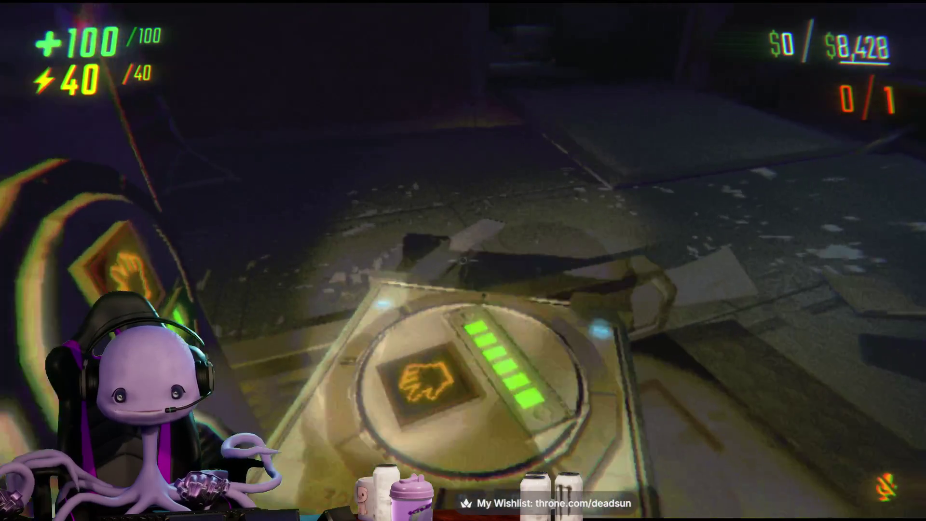
{"action": "key", "text": "a"}
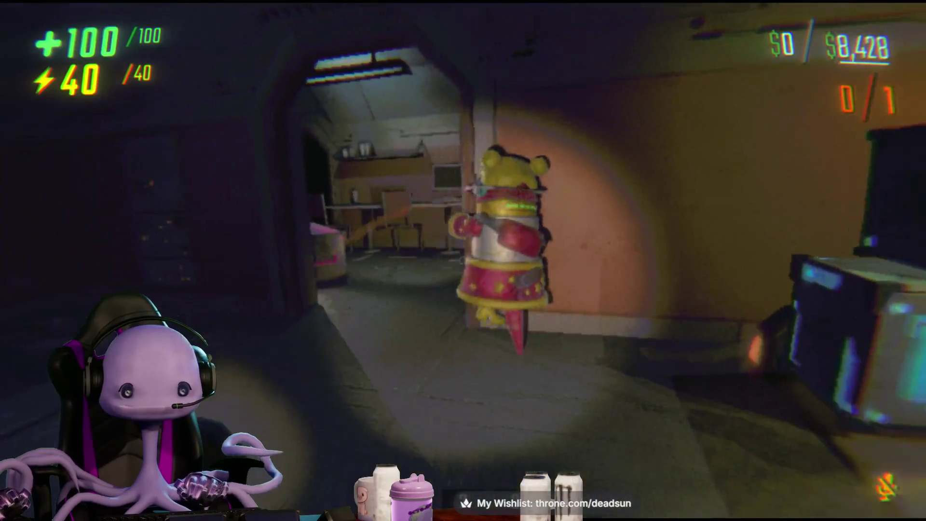
- Set down the carried robot figure, then check the facility map and close it
{"action": "key", "text": "e"}
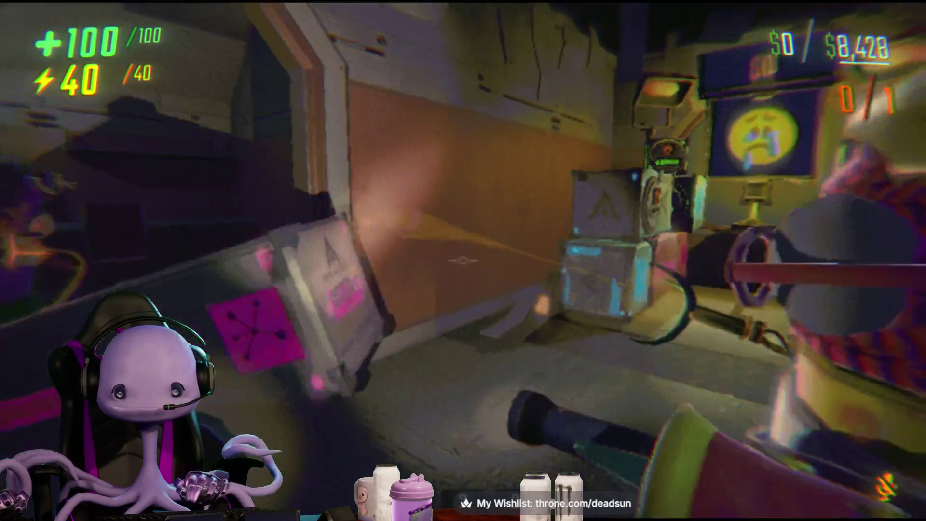
{"action": "key", "text": "e"}
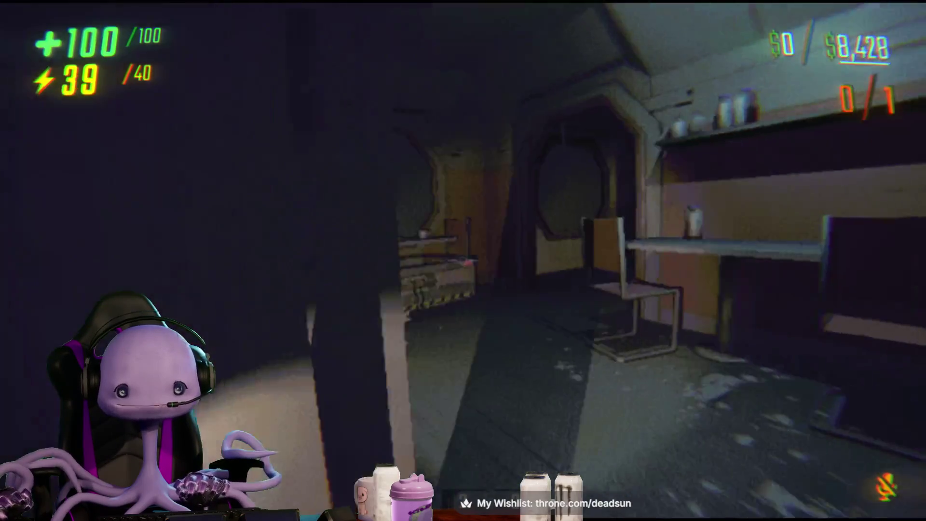
{"action": "key", "text": "Tab"}
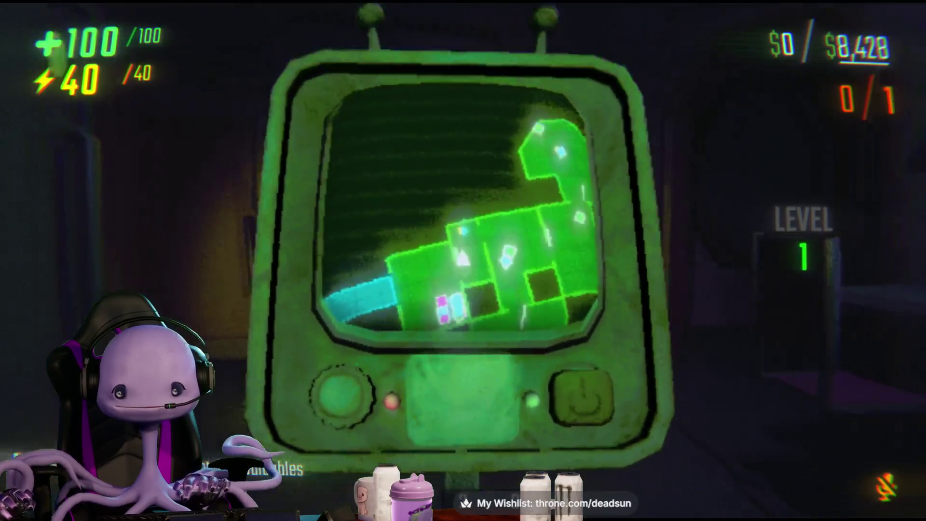
{"action": "key", "text": "Tab"}
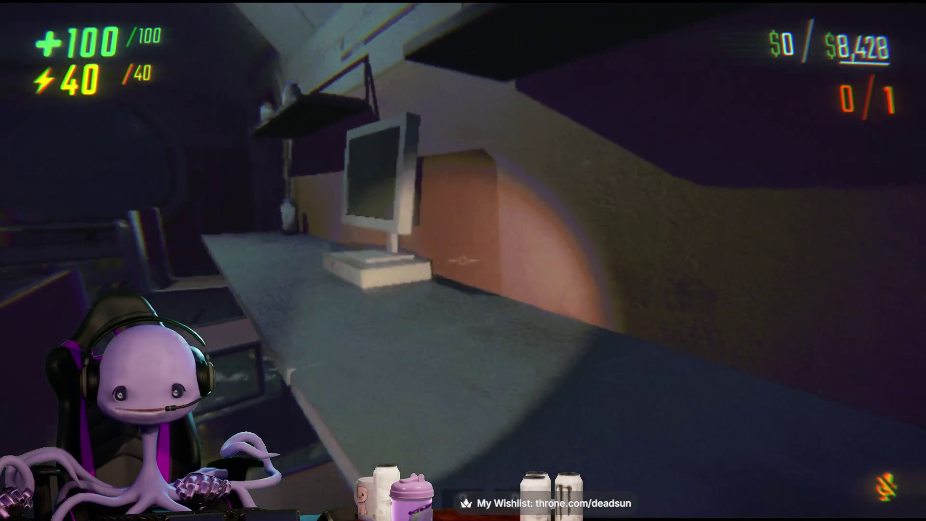
- Turn toward the dark corridor and bring up the pause menu
{"action": "key", "text": "f"}
{"action": "key", "text": "Escape"}
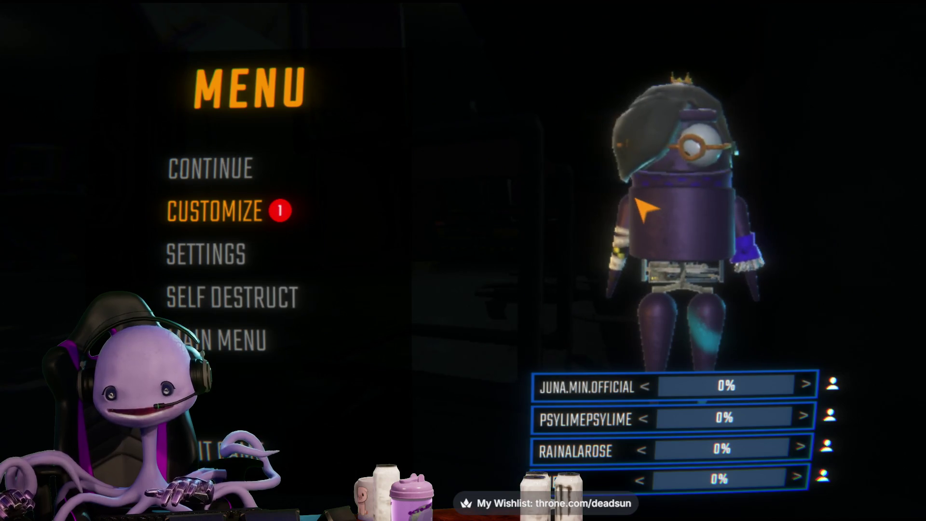
- Close the pause menu and return to the dim corridor
{"action": "key", "text": "Escape"}
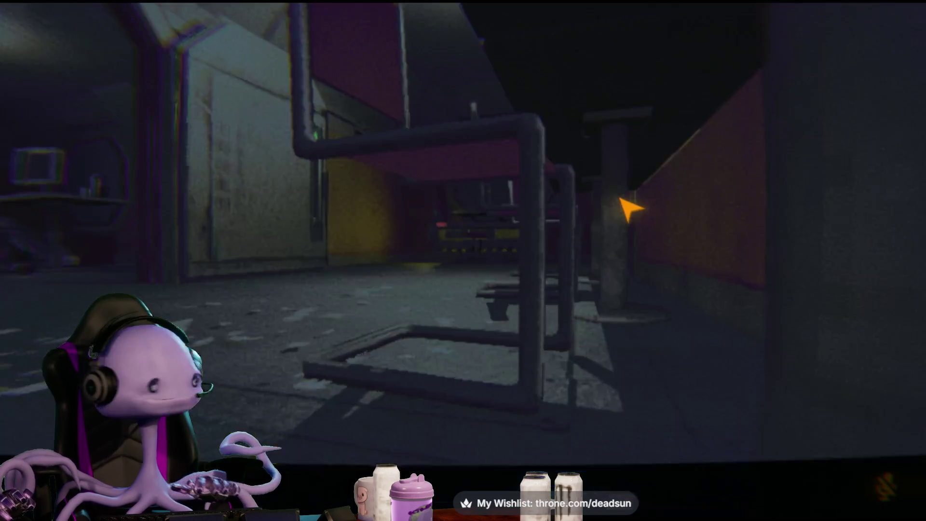
- Walk past the desk wall to the stacked crates, then carry on through the doorway into the dark corridor
{"action": "key", "text": "w"}
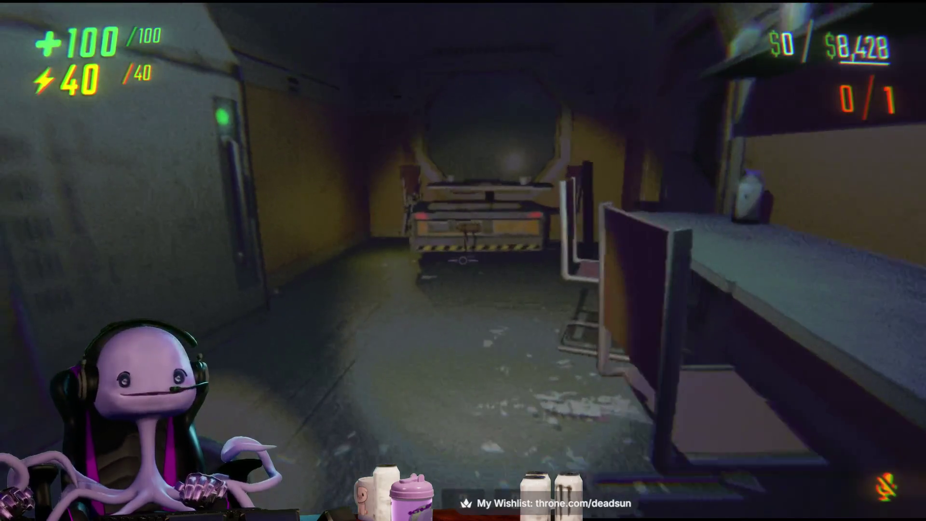
{"action": "key", "text": "shift+w"}
{"action": "key", "text": "shift+w"}
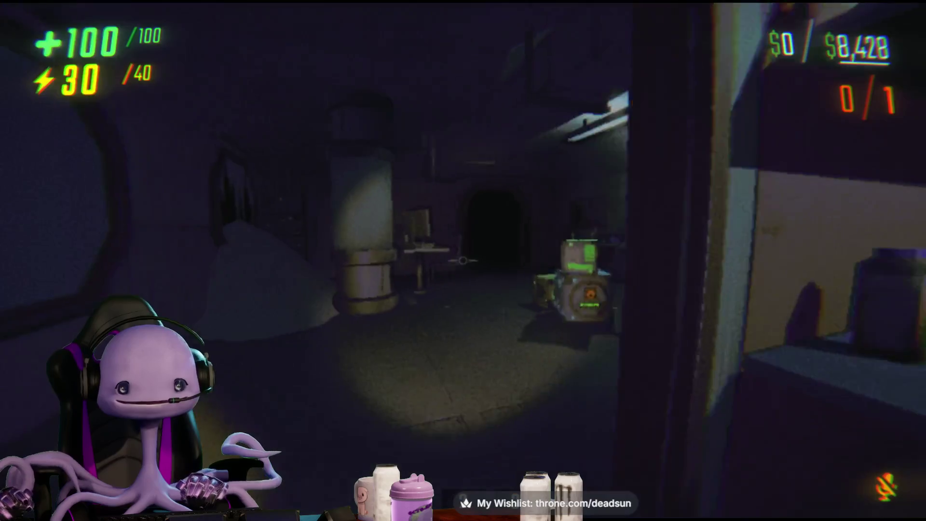
{"action": "key", "text": "w"}
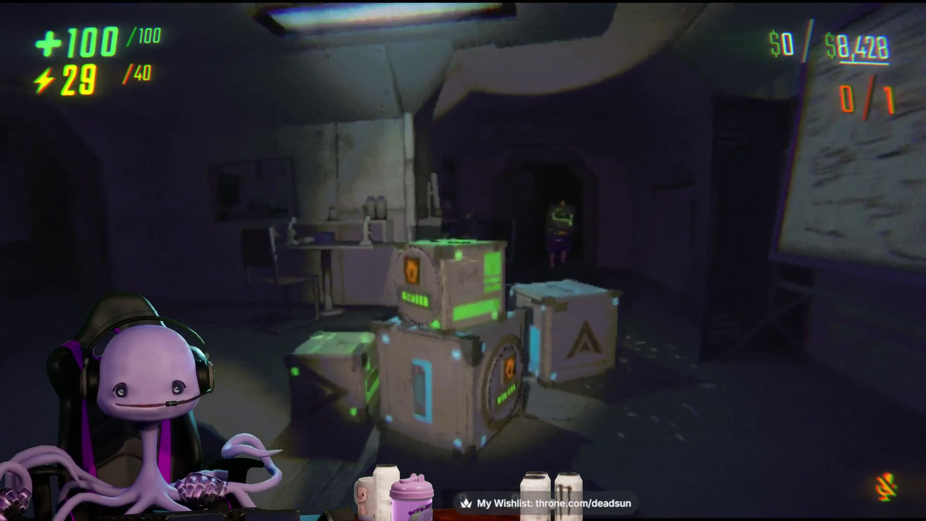
{"action": "key", "text": "w"}
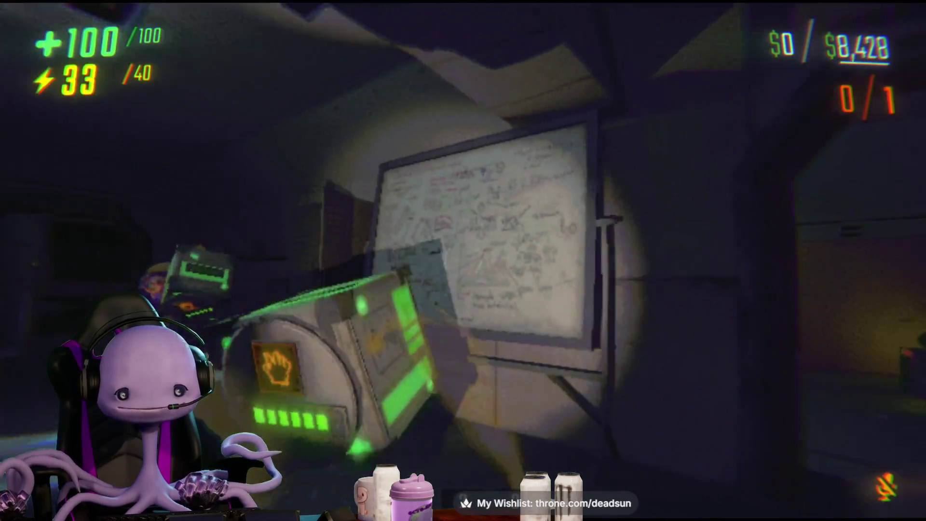
{"action": "key", "text": "w"}
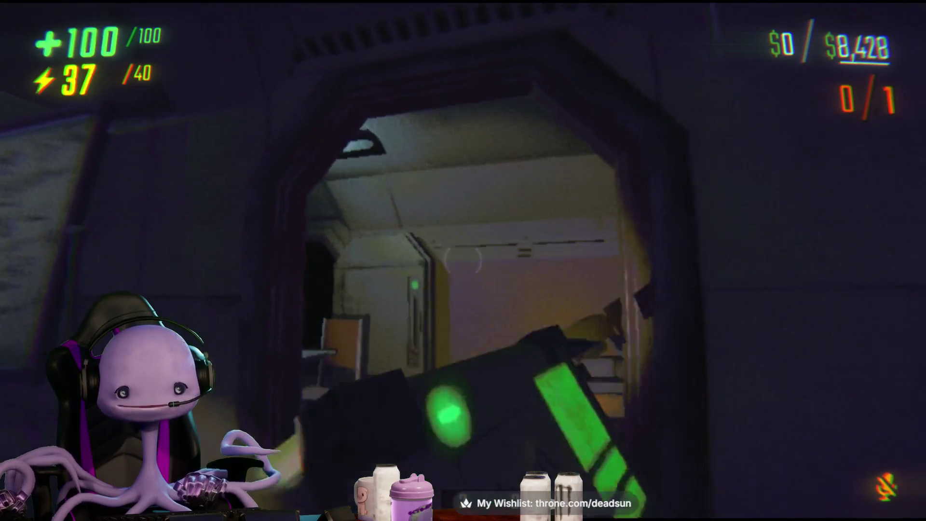
{"action": "key", "text": "w"}
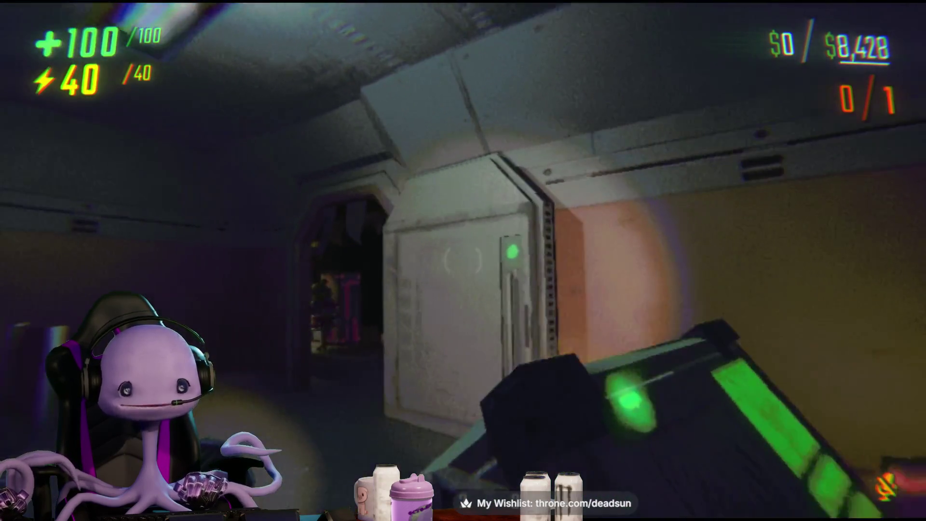
{"action": "key", "text": "w"}
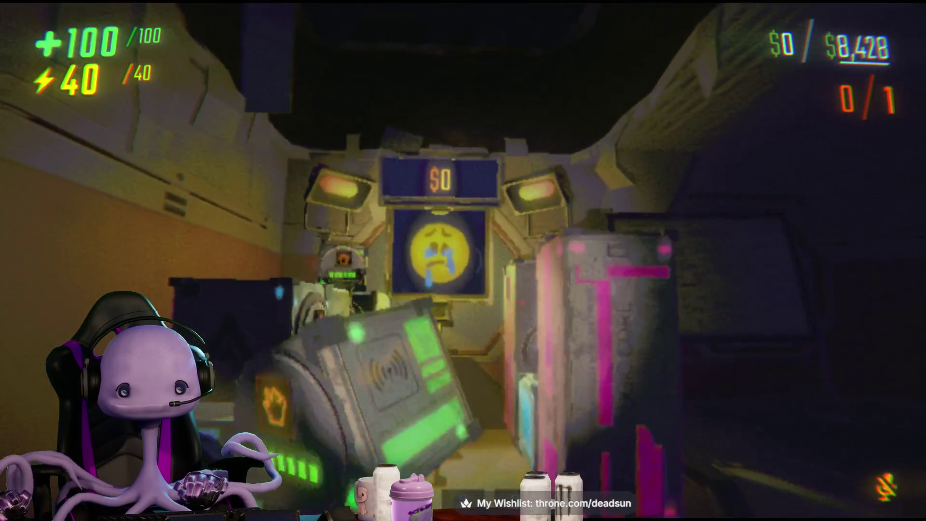
- Enter the machine room, drop the crate on the wireless pad, then grab and steer the cart
{"action": "key", "text": "w"}
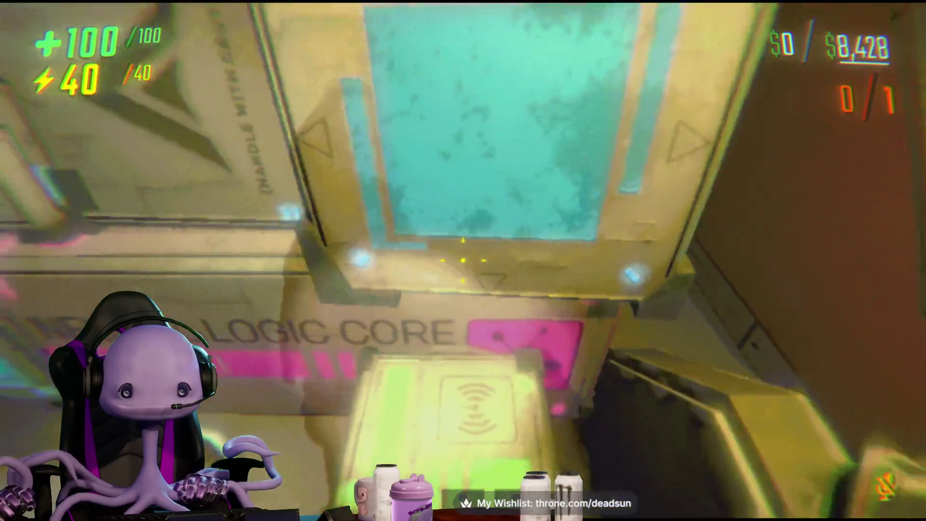
{"action": "left_click", "coordinate": [463, 260]}
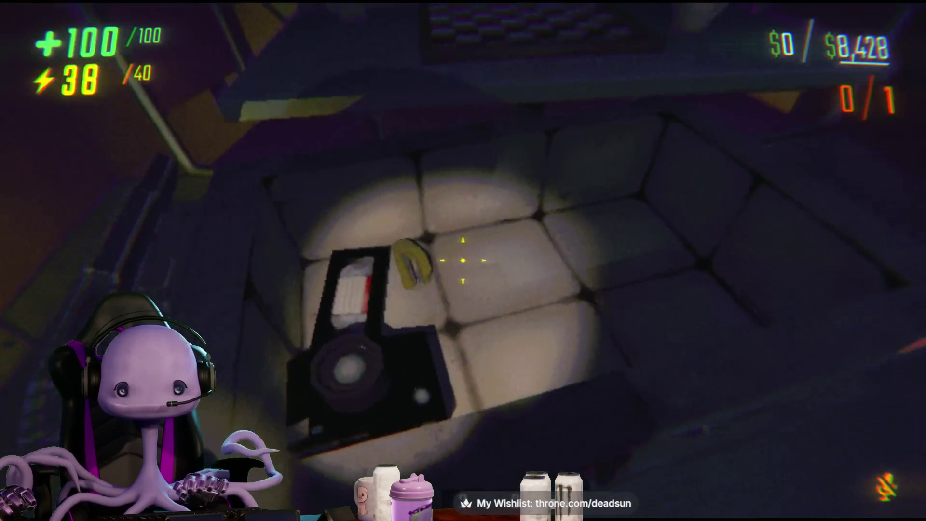
{"action": "left_click_drag", "start_coordinate": [463, 260], "coordinate": [463, 260]}
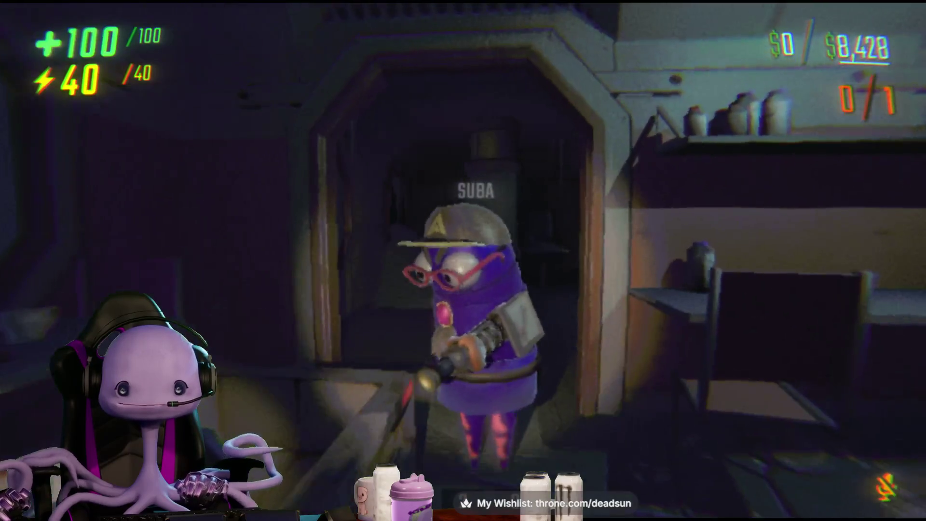
- Walk into the crate room and pick up a green-lit crate
{"action": "key", "text": "w"}
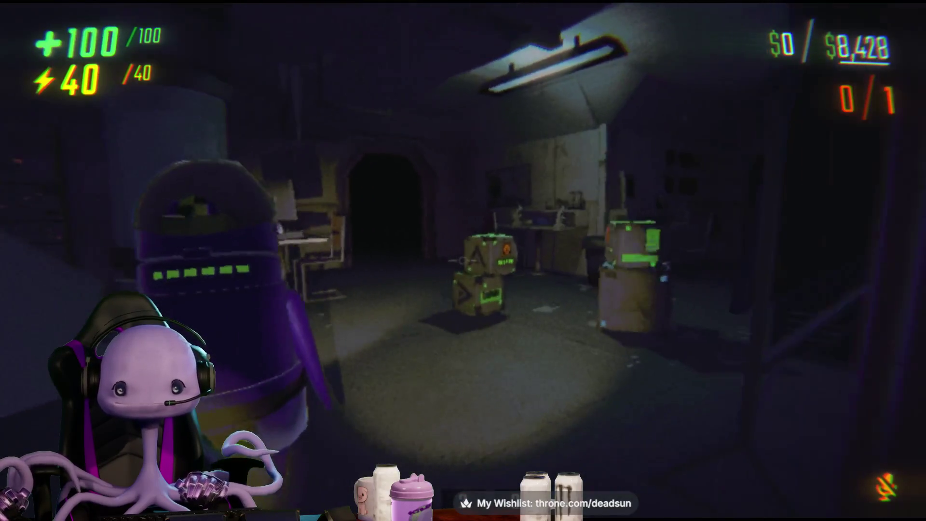
{"action": "key", "text": "w"}
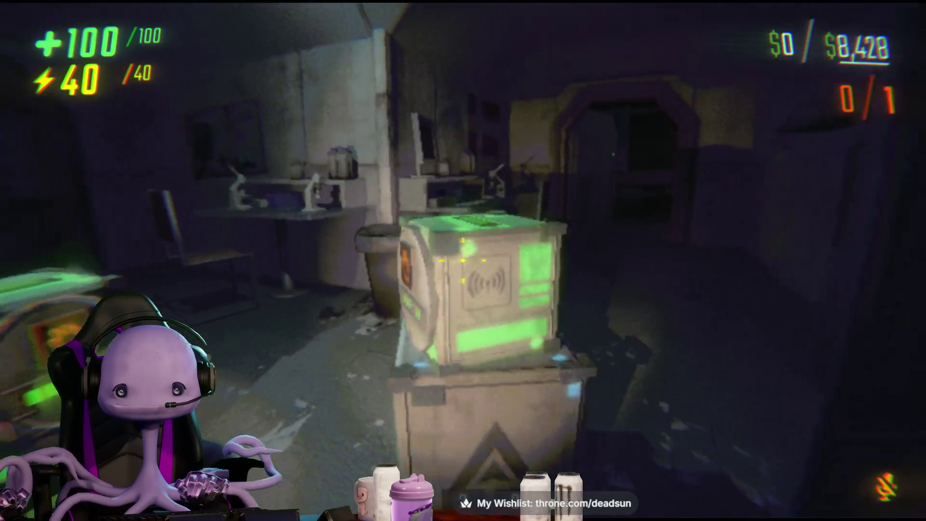
{"action": "left_click", "coordinate": [463, 260]}
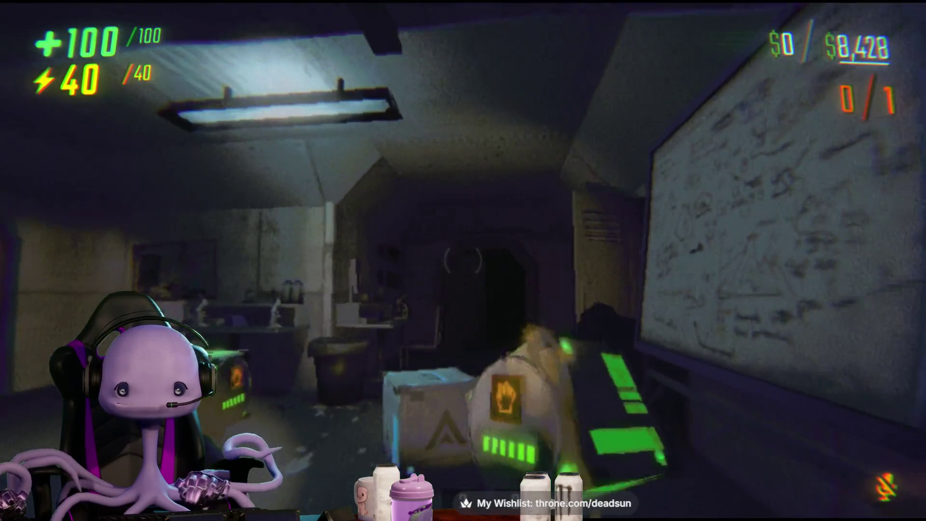
- Carry the crate back through the lit corridor into the dark corridor toward the Neural Logic Core
{"action": "key", "text": "w"}
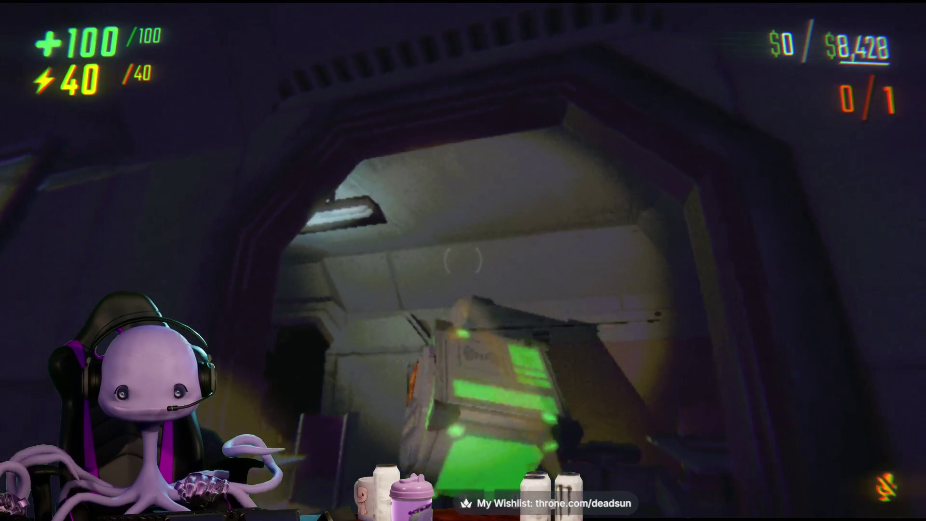
{"action": "key", "text": "w"}
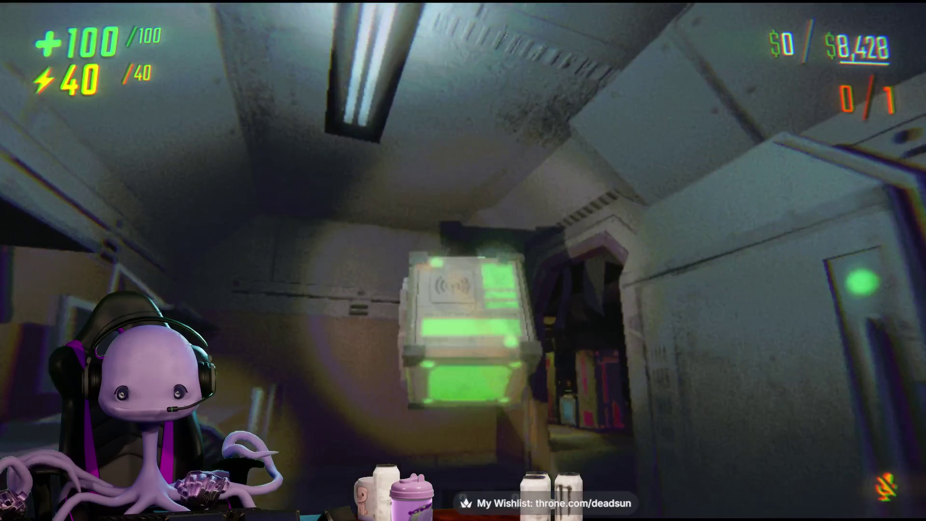
{"action": "key", "text": "w"}
{"action": "key", "text": "w"}
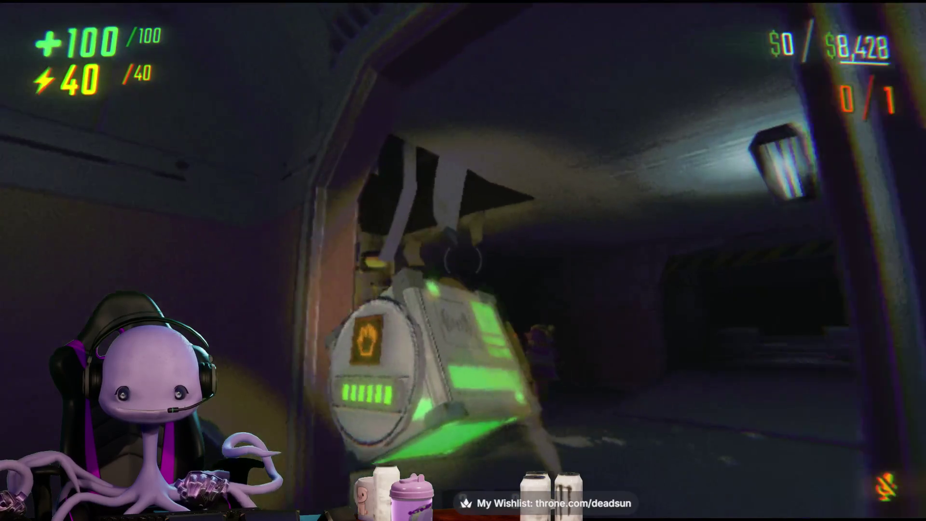
{"action": "key", "text": "w"}
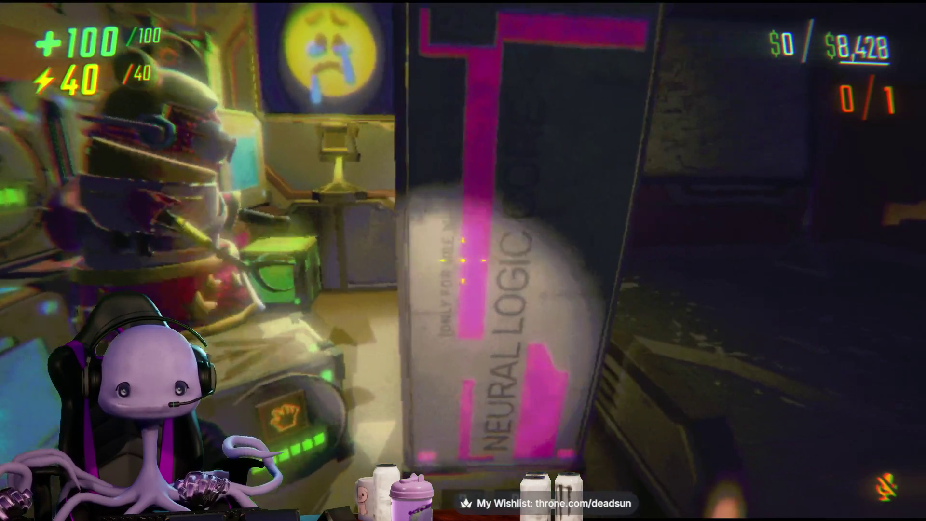
- Head out through the doorway and walk toward the desks in the dim office
{"action": "key", "text": "shift"}
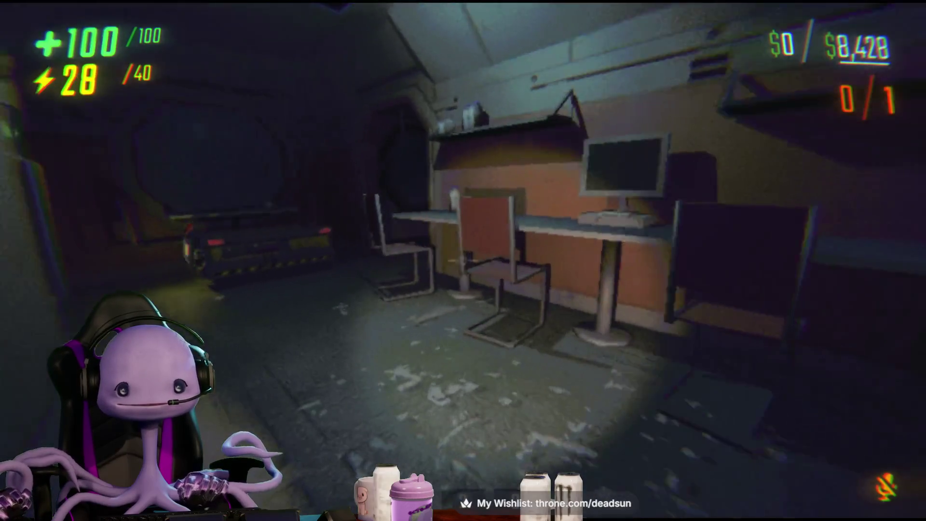
{"action": "key", "text": "w"}
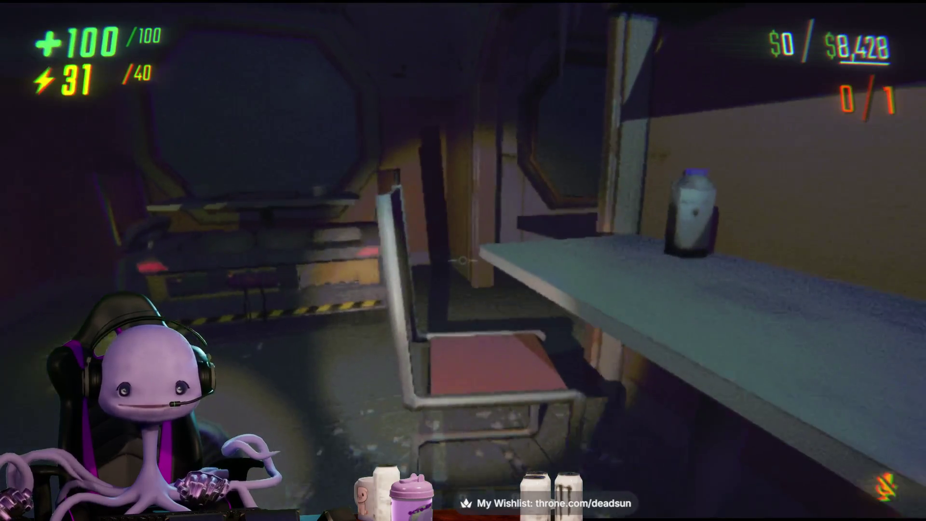